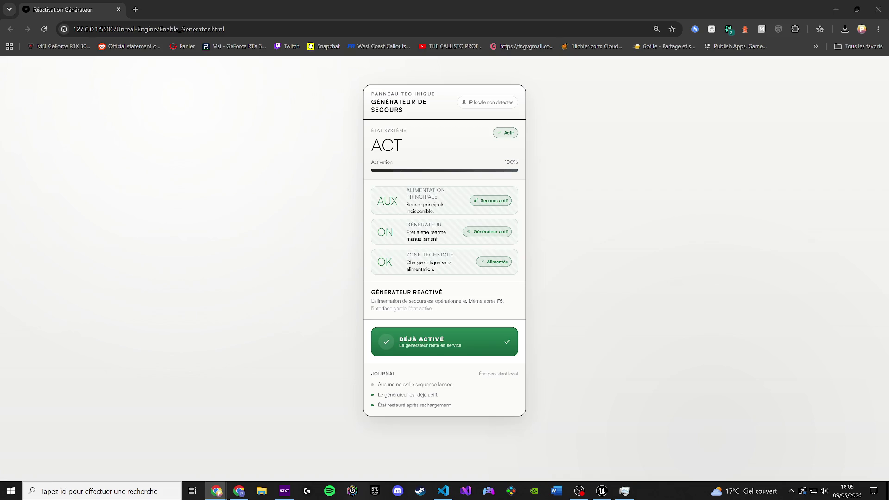
Open the downloaded reactiver-generateur-ue5.html in VS Code beside enable_generator.html
{"action": "left_click", "coordinate": [443, 491]}
{"action": "mouse_move", "coordinate": [324, 1]}
{"action": "left_mouse_down"}
{"action": "mouse_move", "coordinate": [327, 76]}
{"action": "mouse_move", "coordinate": [308, 28]}
{"action": "mouse_move", "coordinate": [307, 69]}
{"action": "left_mouse_up"}
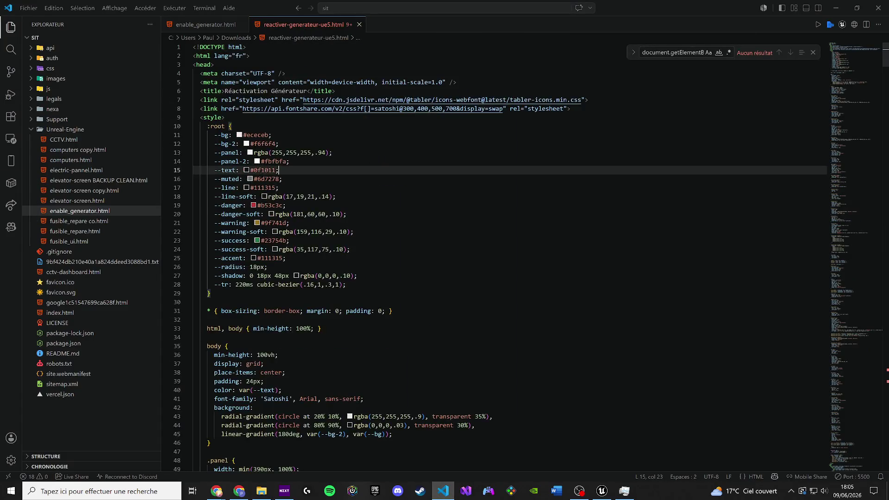
Replace enable_generator.html's code with the downloaded file's code and save it
{"action": "key", "text": "ctrl+a"}
{"action": "key", "text": "ctrl+c"}
{"action": "left_click", "coordinate": [359, 24]}
{"action": "key", "text": "ctrl+a"}
{"action": "key", "text": "ctrl+v"}
{"action": "key", "text": "ctrl+s"}
Bring up the Réactivation Générateur page in Chrome
{"action": "left_click", "coordinate": [217, 491]}
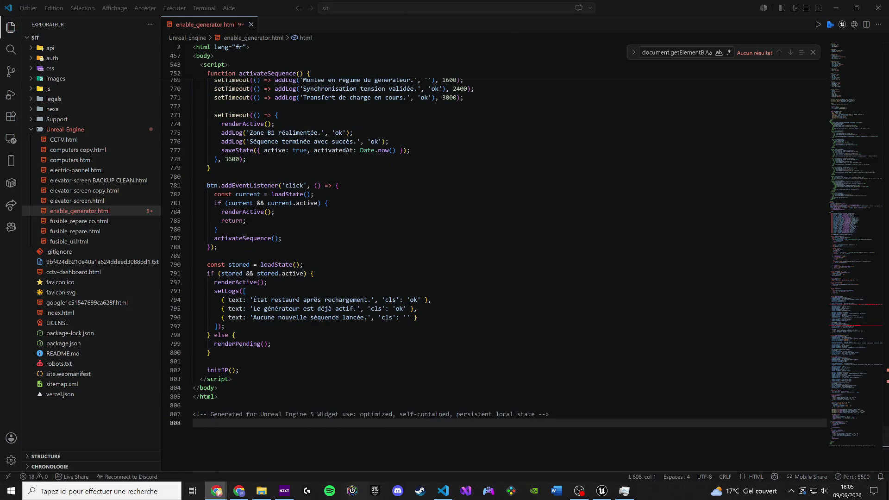
{"action": "mouse_move", "coordinate": [216, 491]}
{"action": "left_click", "coordinate": [194, 460]}
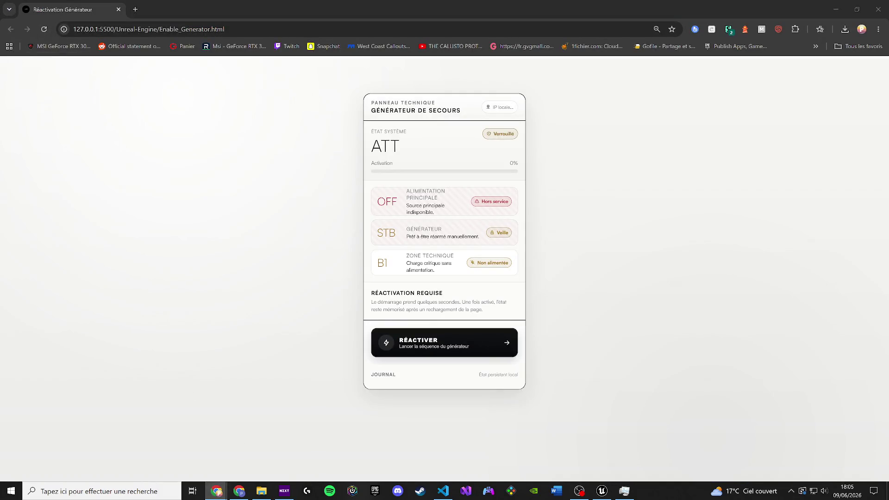
Reload the generator page so it shows the locked ATT panel at 0%
{"action": "left_click", "coordinate": [44, 29]}
{"action": "key", "text": "XF86AudioLowerVolume"}
{"action": "key", "text": "ctrl+l"}
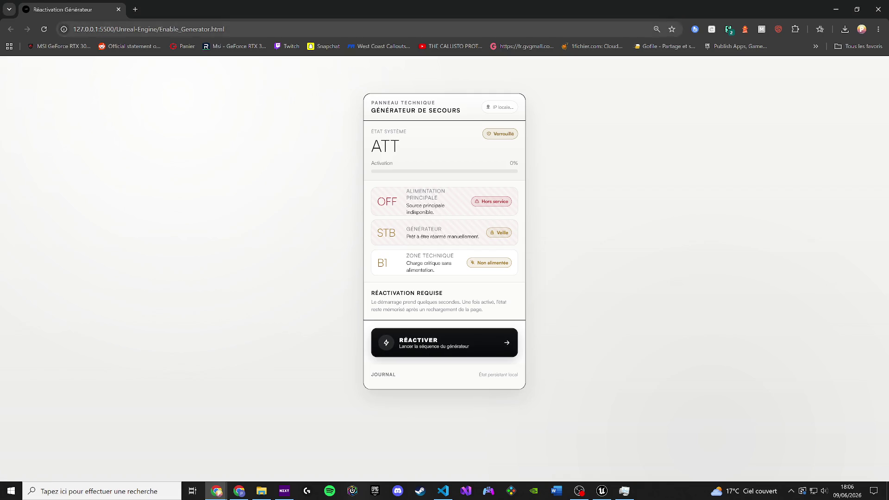
Open a new Chrome window, then return to enable_generator.html in VS Code
{"action": "left_click", "coordinate": [878, 29]}
{"action": "left_click", "coordinate": [830, 68]}
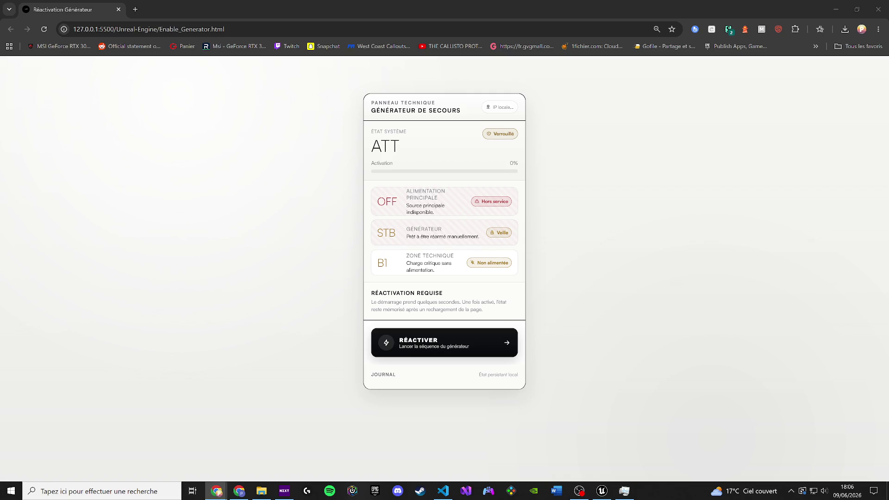
{"action": "key", "text": "alt+Tab"}
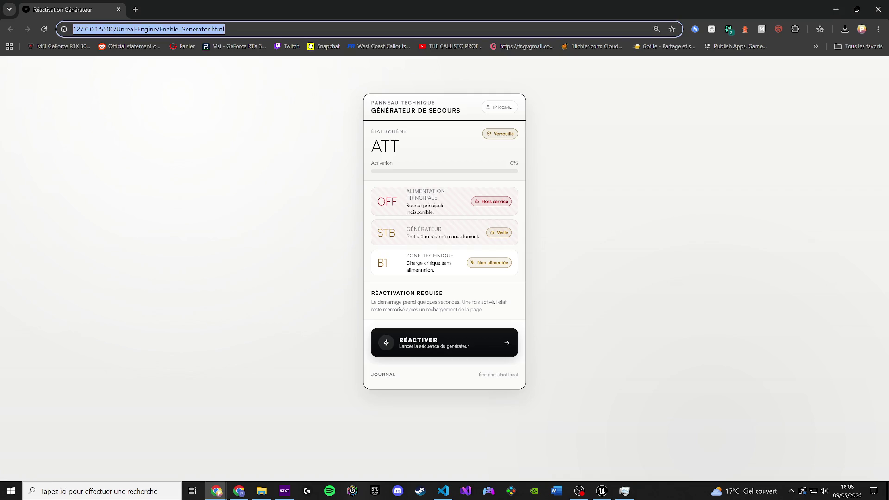
{"action": "key", "text": "alt+Tab"}
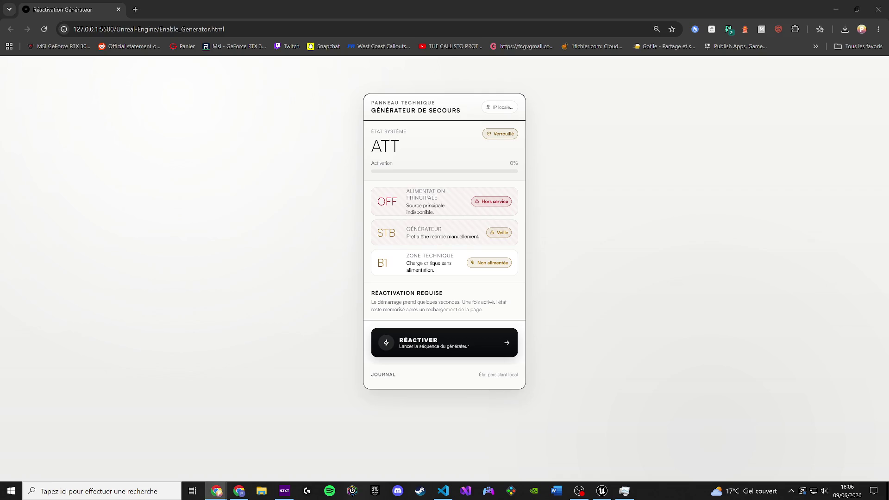
{"action": "key", "text": "alt+Tab"}
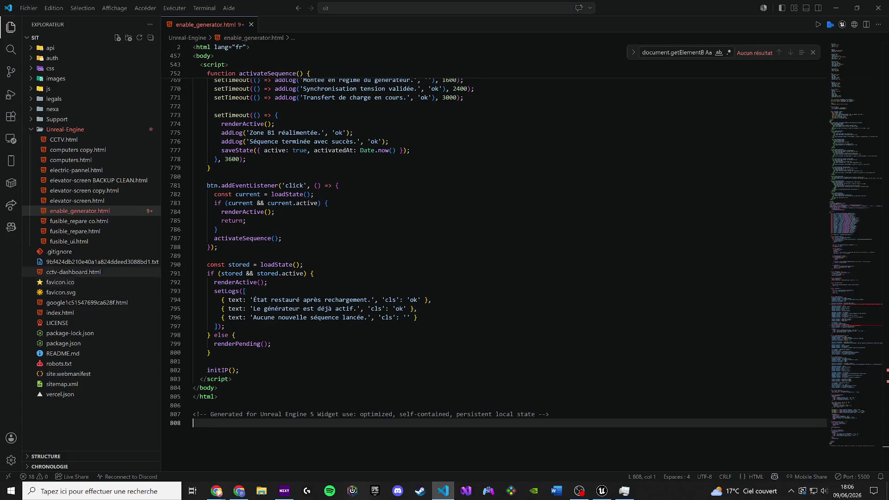
Replace the apostrophe in l'état with a space on lines 677 and 654
{"action": "mouse_move", "coordinate": [854, 387]}
{"action": "left_mouse_down"}
{"action": "mouse_move", "coordinate": [762, 48]}
{"action": "mouse_move", "coordinate": [866, 269]}
{"action": "mouse_move", "coordinate": [884, 363]}
{"action": "mouse_move", "coordinate": [873, 428]}
{"action": "mouse_move", "coordinate": [864, 361]}
{"action": "mouse_move", "coordinate": [867, 388]}
{"action": "mouse_move", "coordinate": [888, 387]}
{"action": "left_mouse_up"}
{"action": "left_click", "coordinate": [336, 418]}
{"action": "key", "text": "BackSpace"}
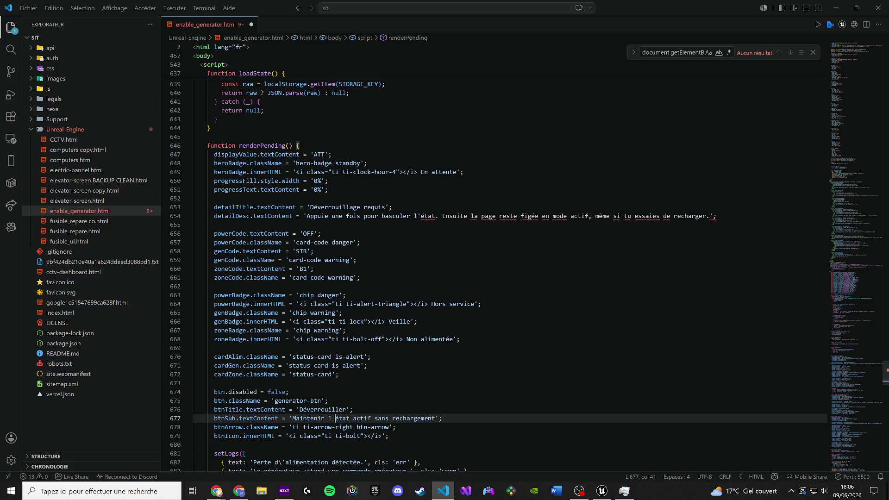
{"action": "left_click", "coordinate": [421, 216]}
{"action": "key", "text": "BackSpace"}
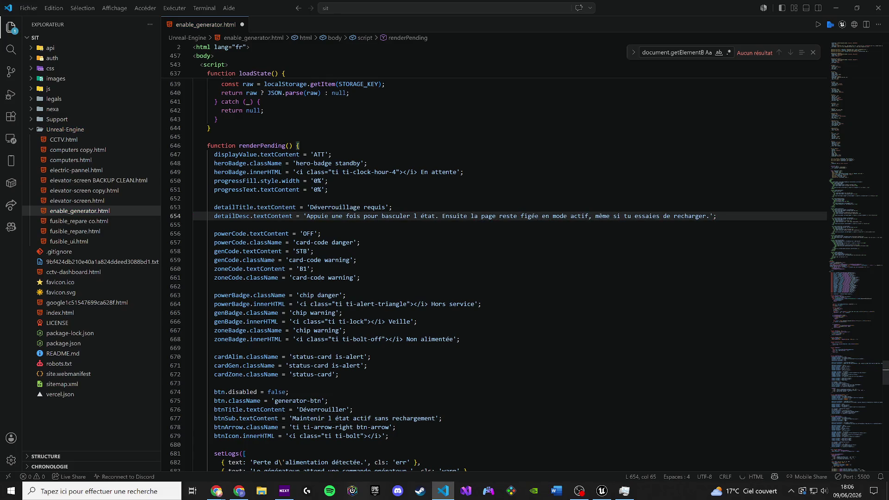
Save the file and return to the generator page, now showing ACT at 100%
{"action": "key", "text": "ctrl+s"}
{"action": "mouse_move", "coordinate": [239, 491]}
{"action": "left_click", "coordinate": [273, 456]}
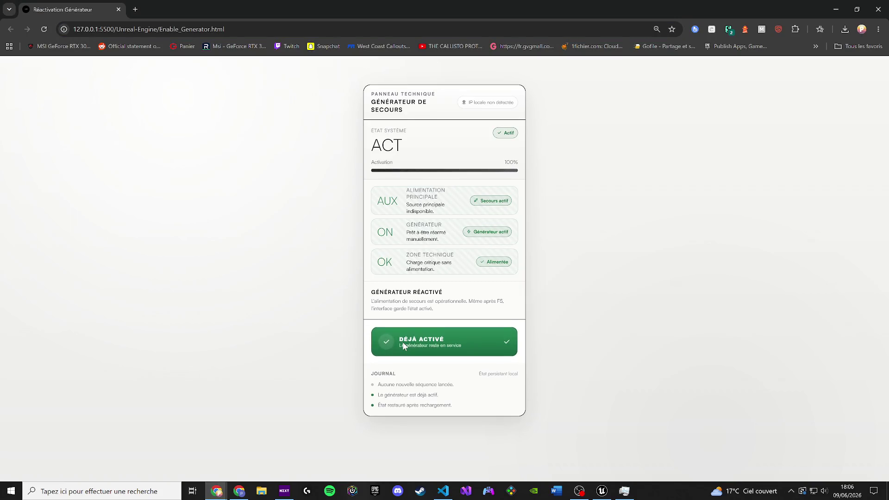
Open a new incognito window, then reload the generator page still at ACT 100%
{"action": "left_click", "coordinate": [250, 29]}
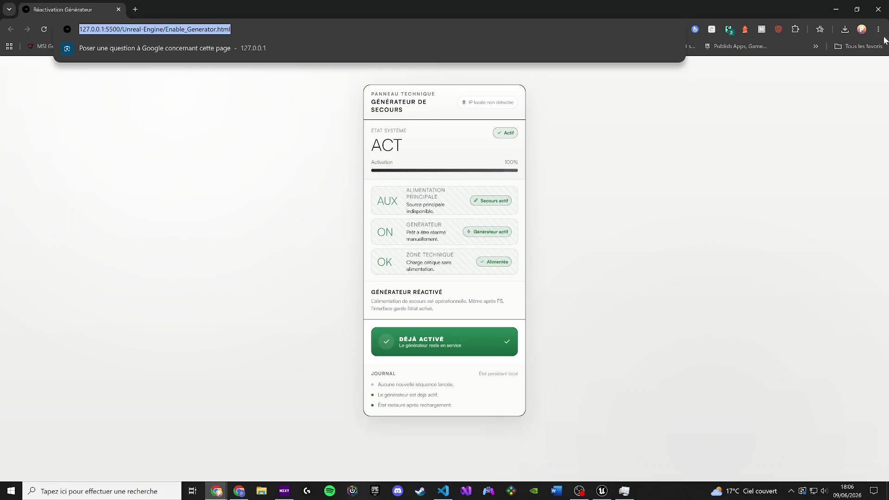
{"action": "left_click", "coordinate": [878, 29]}
{"action": "left_click", "coordinate": [782, 75]}
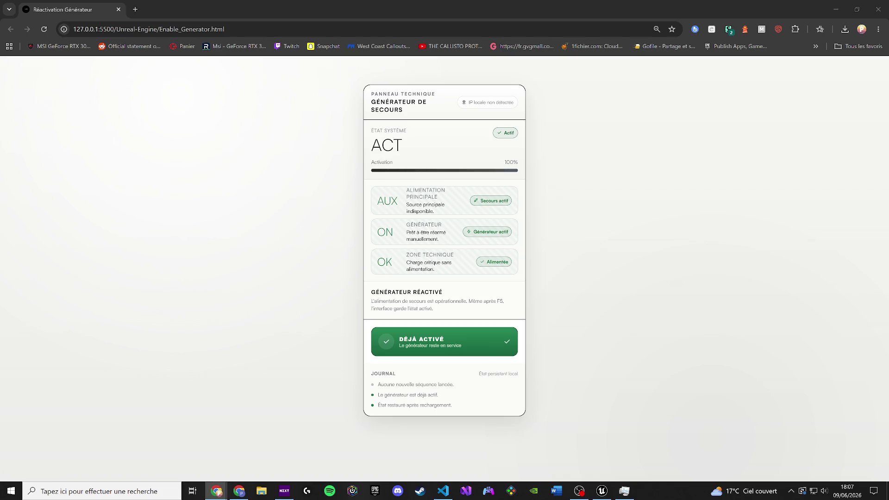
{"action": "key", "text": "alt+Tab"}
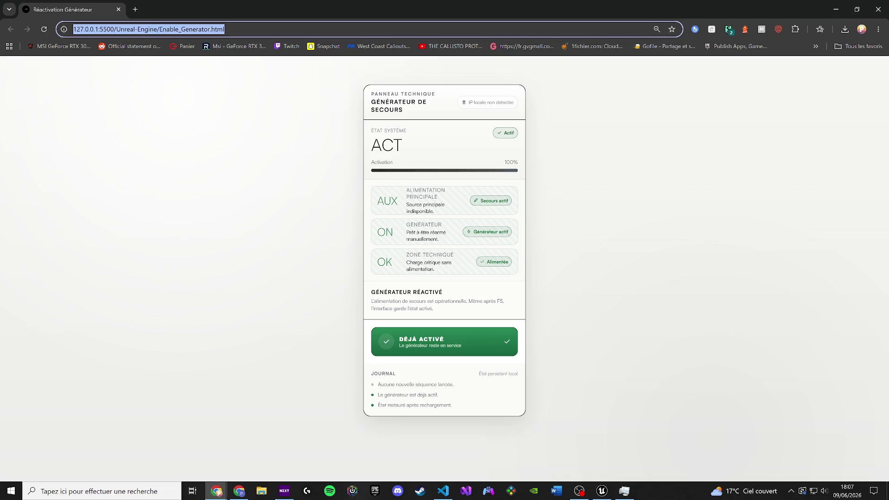
{"action": "left_click", "coordinate": [44, 28]}
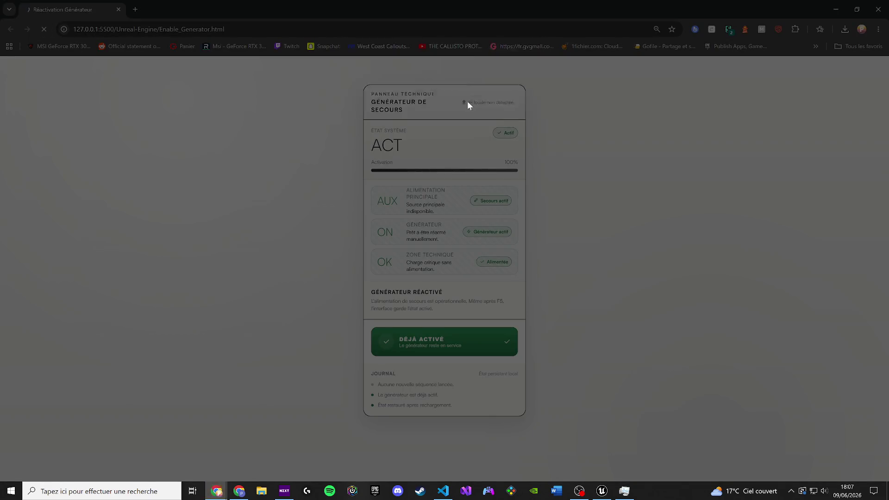
Confirm the reload, verify ACT 100% DÉJÀ ACTIVÉ persists, then return to enable_generator.html
{"action": "left_click", "coordinate": [469, 105]}
{"action": "left_click", "coordinate": [217, 491]}
{"action": "left_click", "coordinate": [222, 493]}
{"action": "left_click", "coordinate": [221, 493]}
{"action": "mouse_move", "coordinate": [222, 495]}
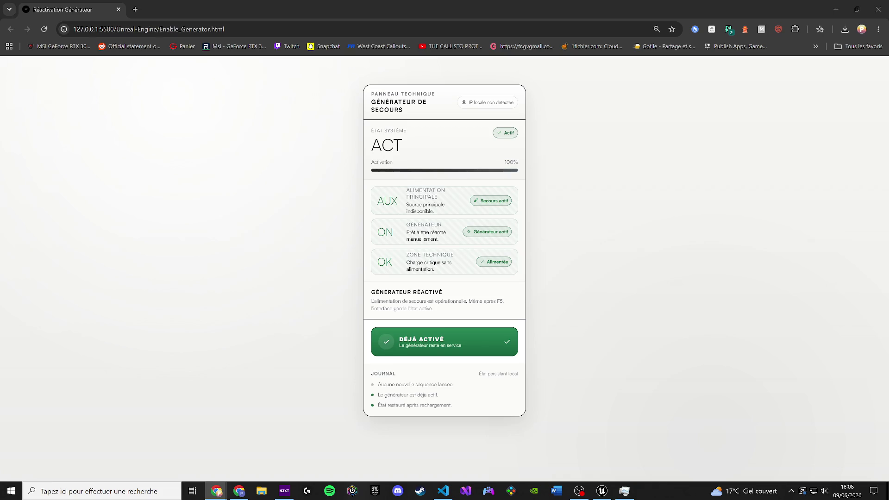
{"action": "left_click", "coordinate": [444, 491]}
Paste the new 298-line page code into enable_generator.html
{"action": "left_click", "coordinate": [346, 330]}
{"action": "key", "text": "ctrl+a"}
{"action": "key", "text": "ctrl+v"}
{"action": "mouse_move", "coordinate": [217, 491]}
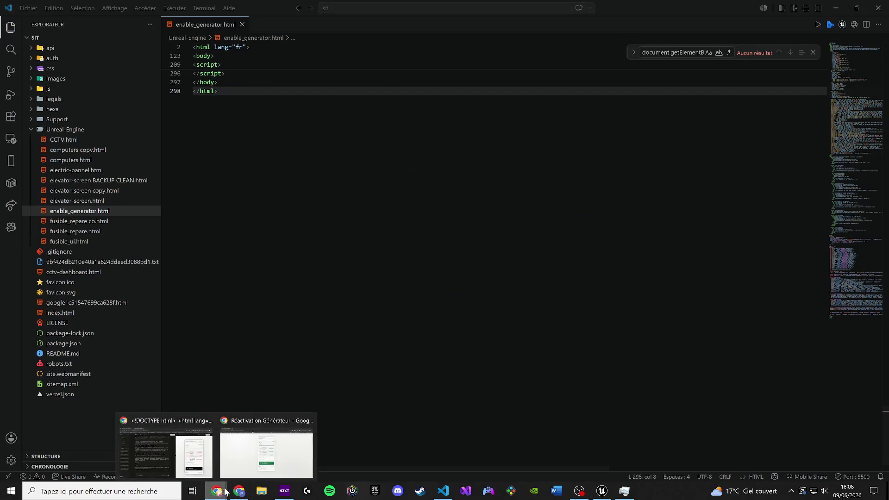
{"action": "left_click", "coordinate": [236, 459]}
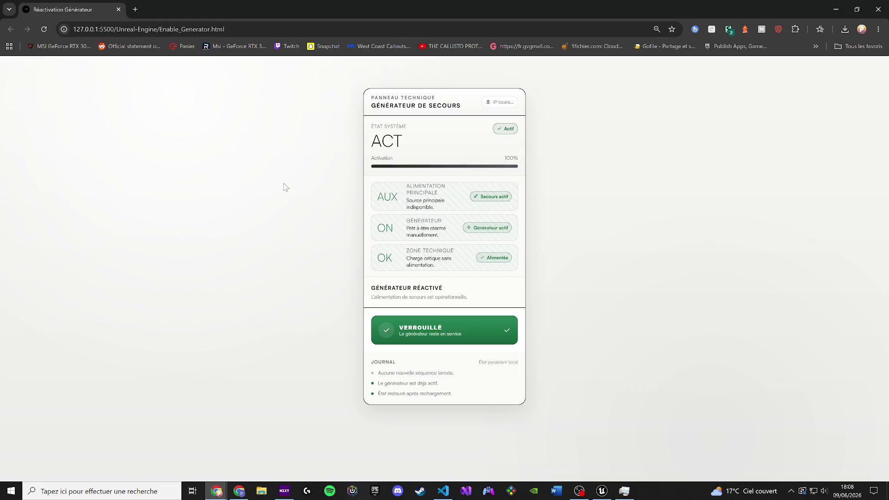
Load the generator page in a new incognito window and activate it to ACT 100%, VERROUILLÉ
{"action": "left_click", "coordinate": [283, 33]}
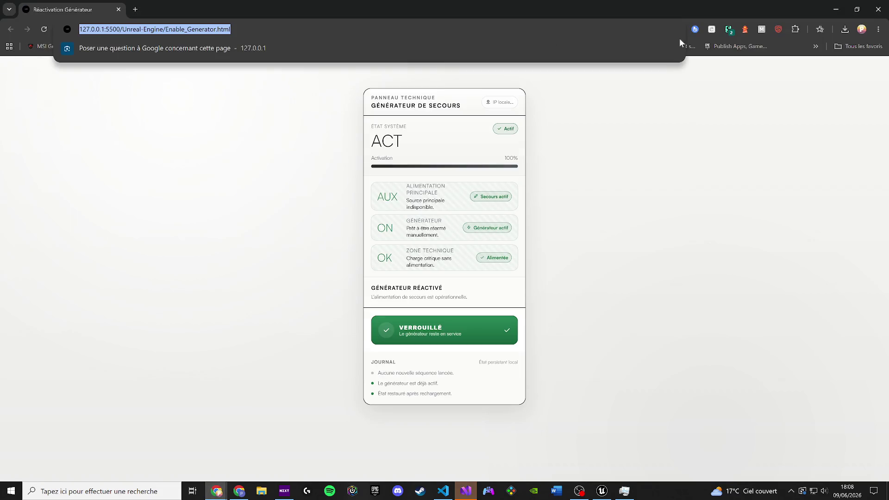
{"action": "left_click", "coordinate": [879, 30]}
{"action": "left_click", "coordinate": [799, 74]}
{"action": "key", "text": "ctrl+v"}
{"action": "key", "text": "Return"}
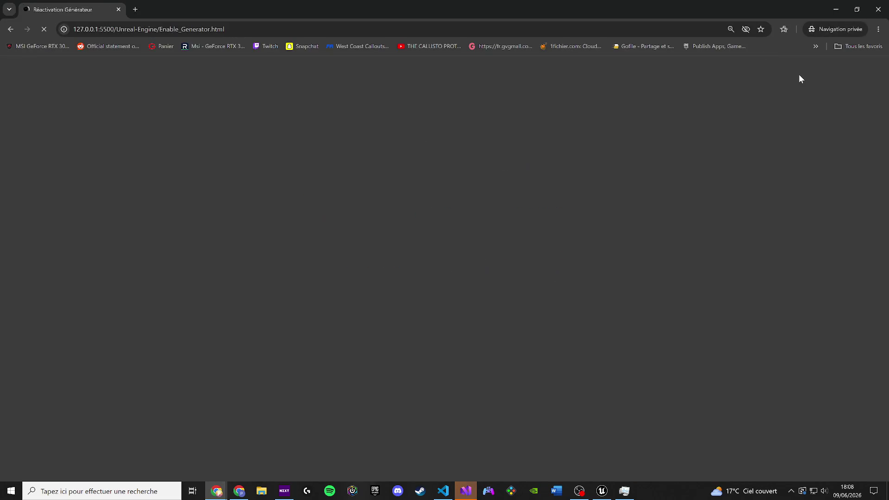
{"action": "left_click", "coordinate": [477, 352]}
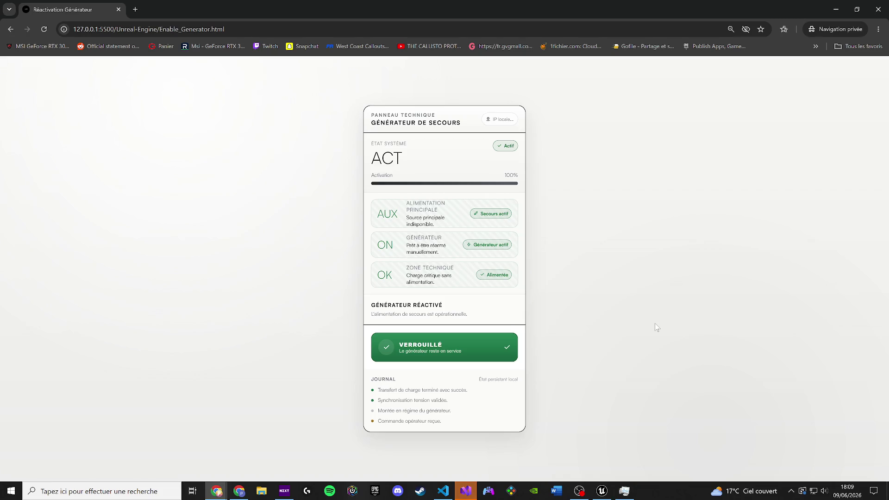
{"action": "left_click", "coordinate": [465, 491]}
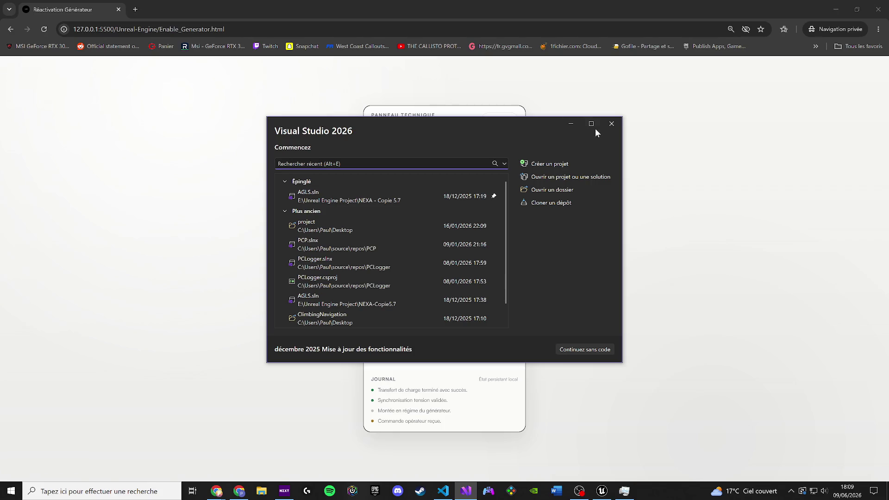
{"action": "left_click", "coordinate": [609, 126]}
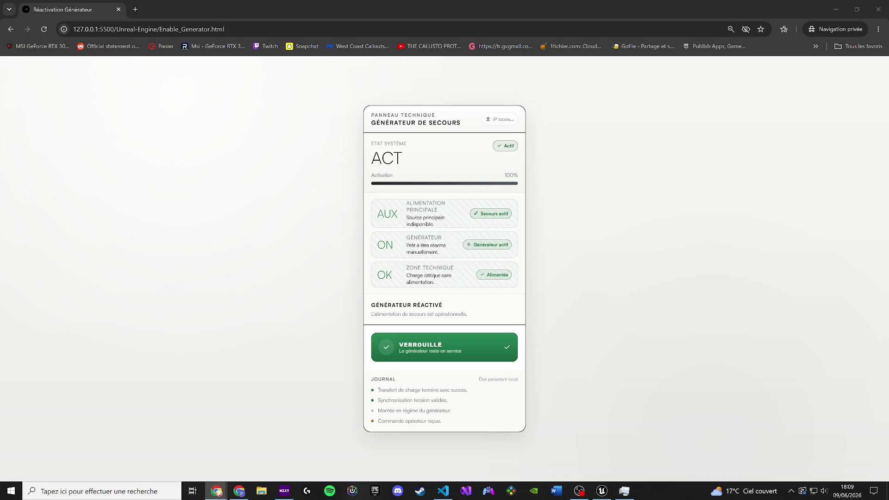
{"action": "key", "text": "XF86AudioLowerVolume"}
Focus the Chrome window showing the generator page at ACT 100%, VERROUILLÉ
{"action": "left_click", "coordinate": [100, 278]}
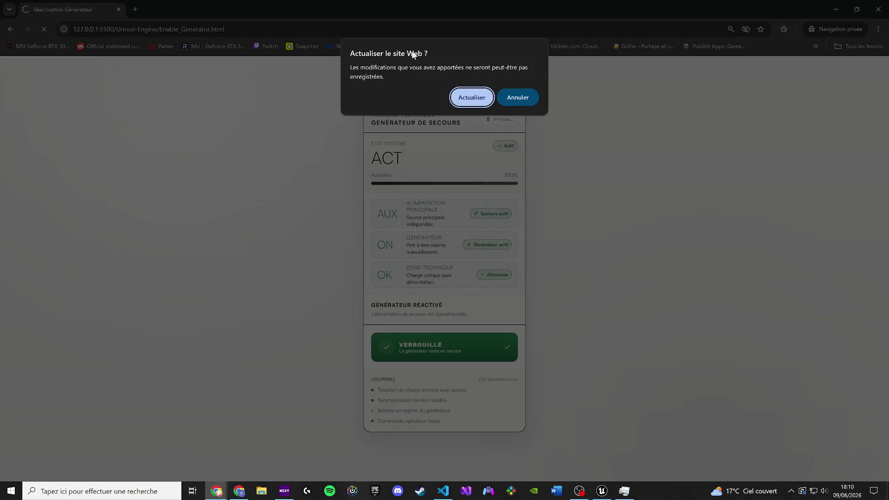
Reload the private window's generator page twice, confirming it keeps the active state
{"action": "left_click", "coordinate": [478, 91]}
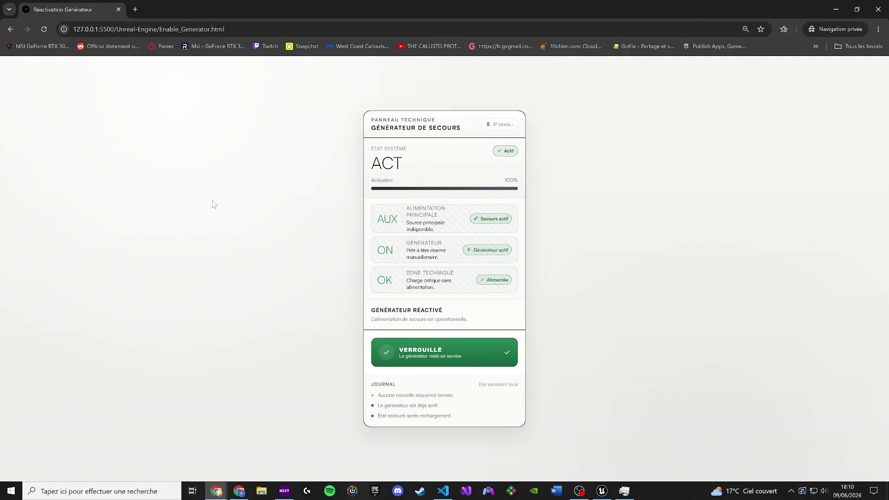
{"action": "left_click", "coordinate": [45, 30]}
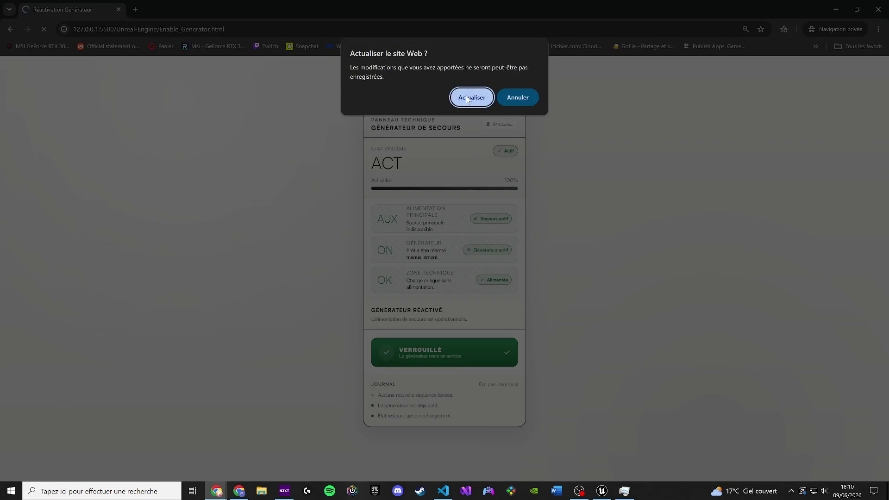
{"action": "key", "text": "Return"}
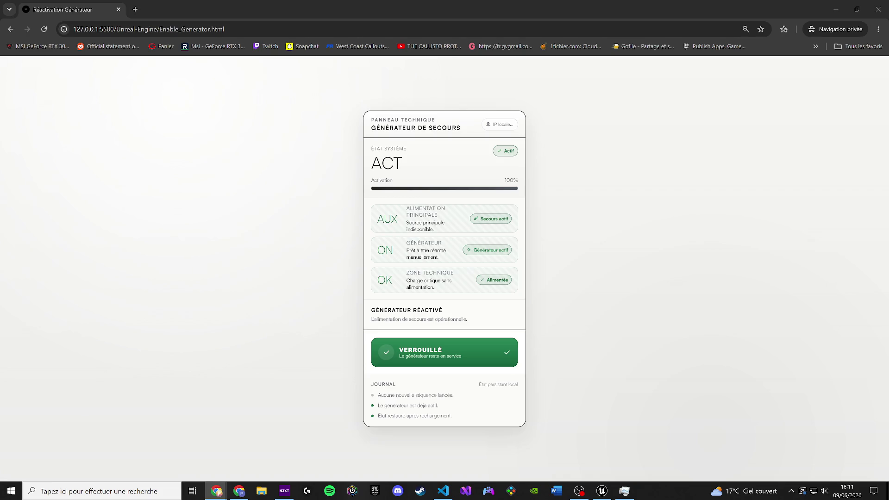
Reload the normal Chrome window, which resets to ATT 0% with Réactiver, then return to VS Code
{"action": "left_click", "coordinate": [443, 491]}
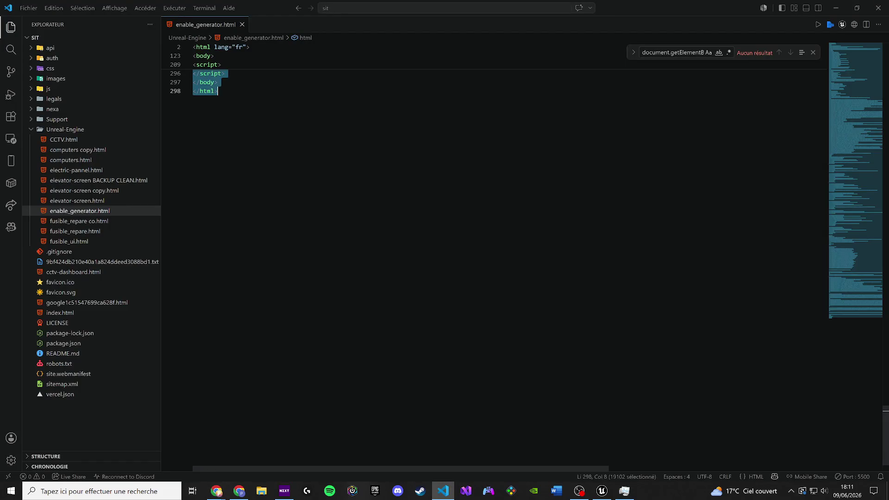
{"action": "key", "text": "alt+Tab"}
{"action": "key", "text": "F5"}
{"action": "key", "text": "alt+Tab"}
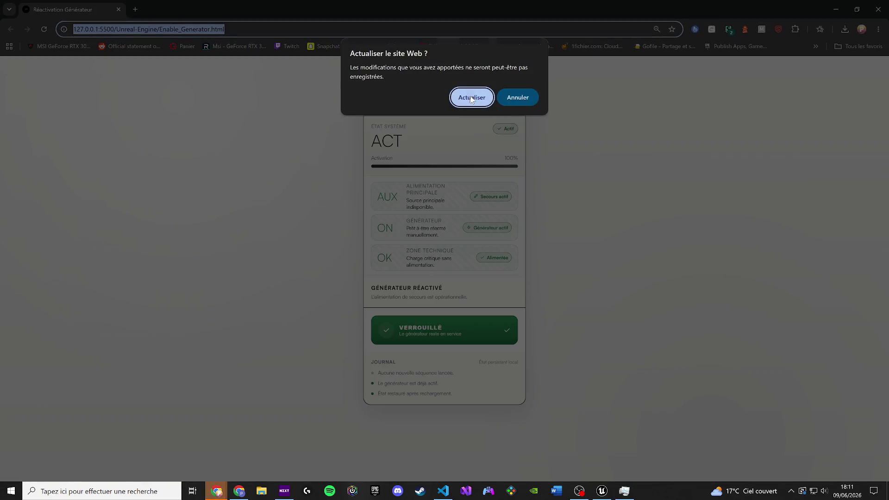
{"action": "left_click", "coordinate": [471, 99]}
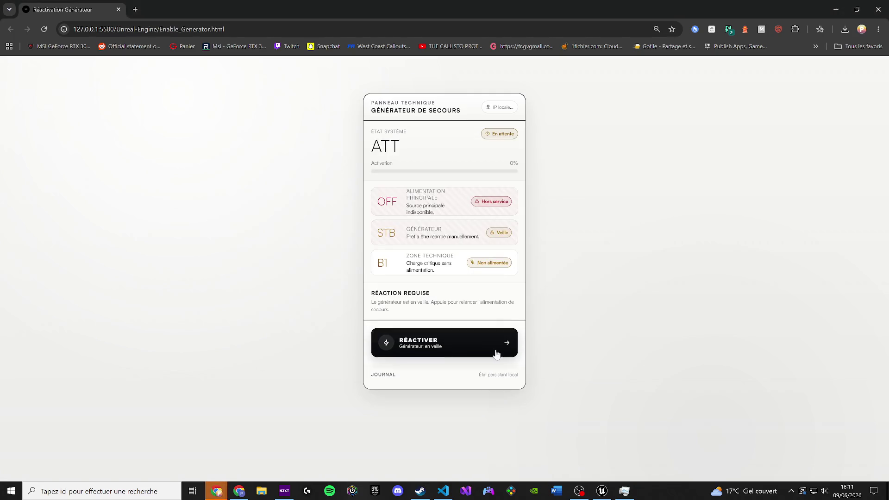
{"action": "key", "text": "alt+Tab"}
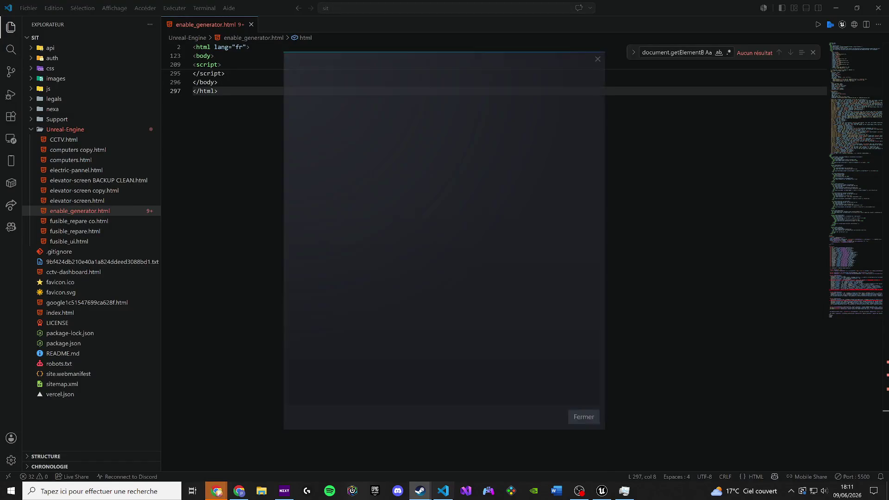
{"action": "left_click", "coordinate": [586, 419]}
{"action": "key", "text": "ctrl+k"}
{"action": "key", "text": "ctrl+j"}
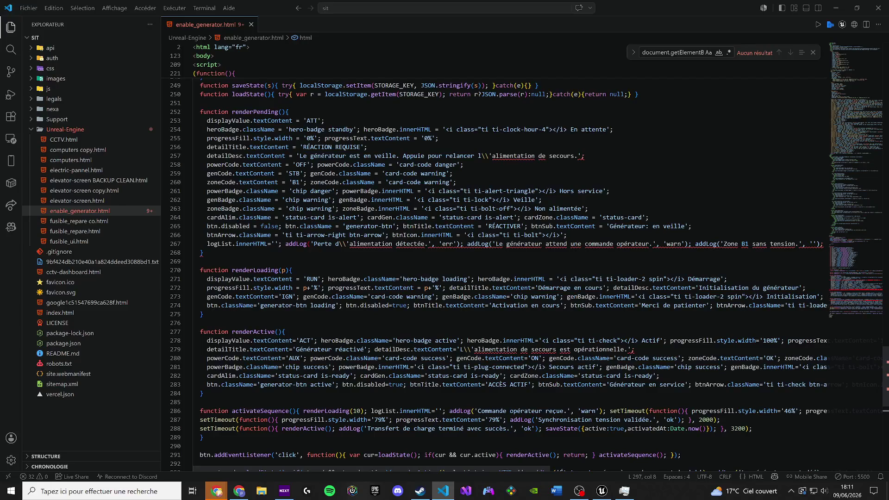
{"action": "key", "text": "ctrl+a"}
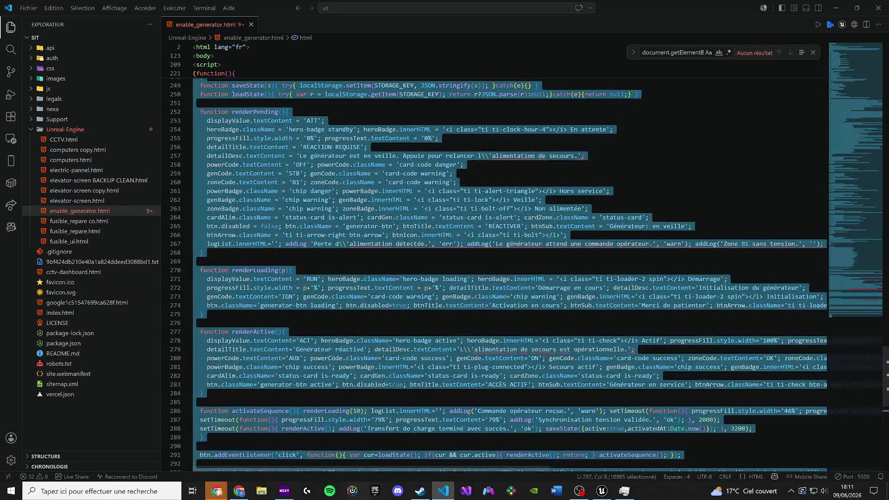
{"action": "left_click", "coordinate": [493, 305]}
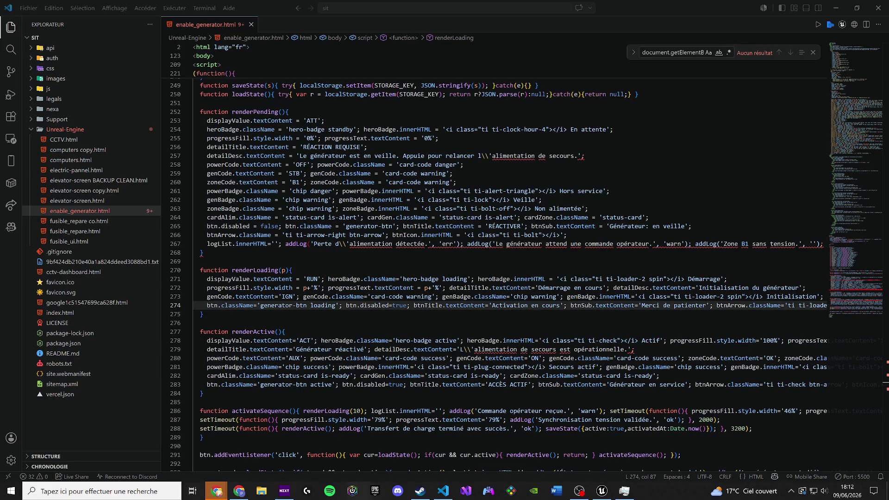
{"action": "left_click", "coordinate": [216, 491]}
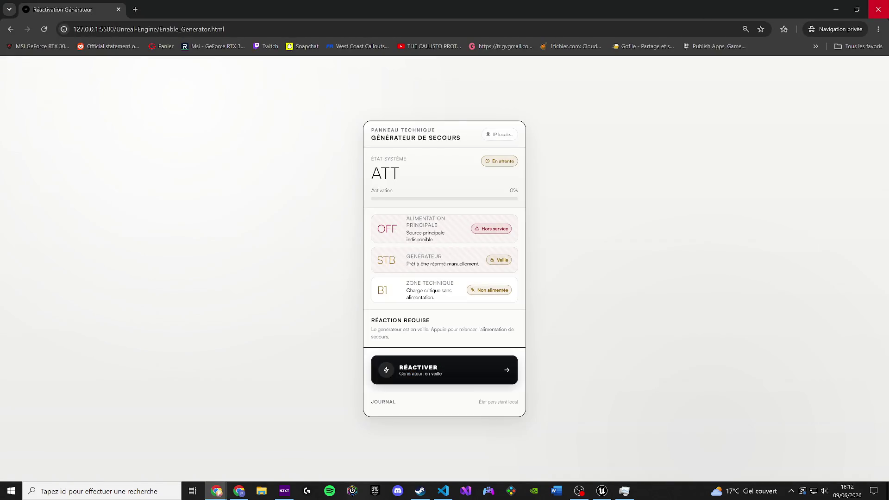
{"action": "left_click", "coordinate": [216, 491]}
{"action": "mouse_move", "coordinate": [216, 491]}
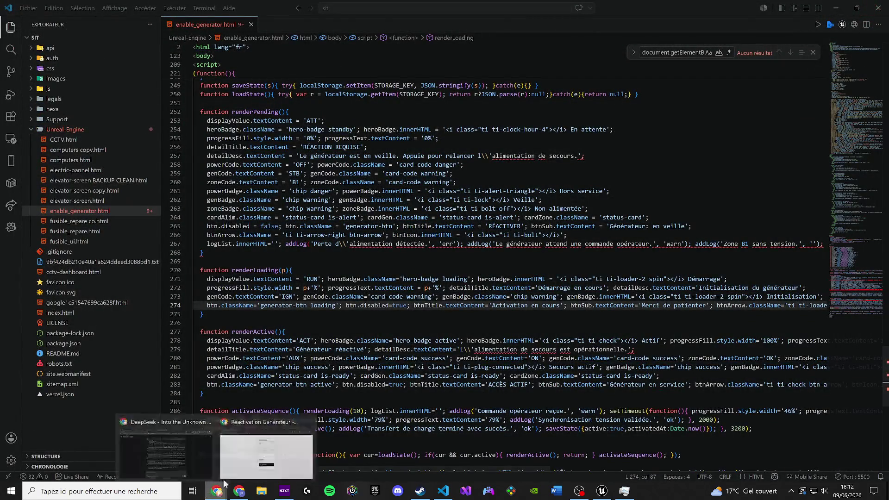
{"action": "left_click", "coordinate": [284, 459]}
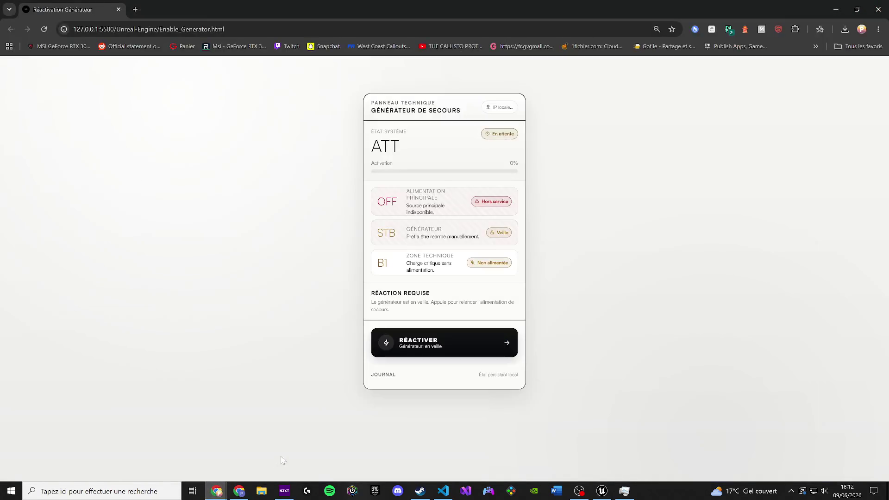
{"action": "left_click", "coordinate": [45, 28]}
{"action": "left_click", "coordinate": [829, 8]}
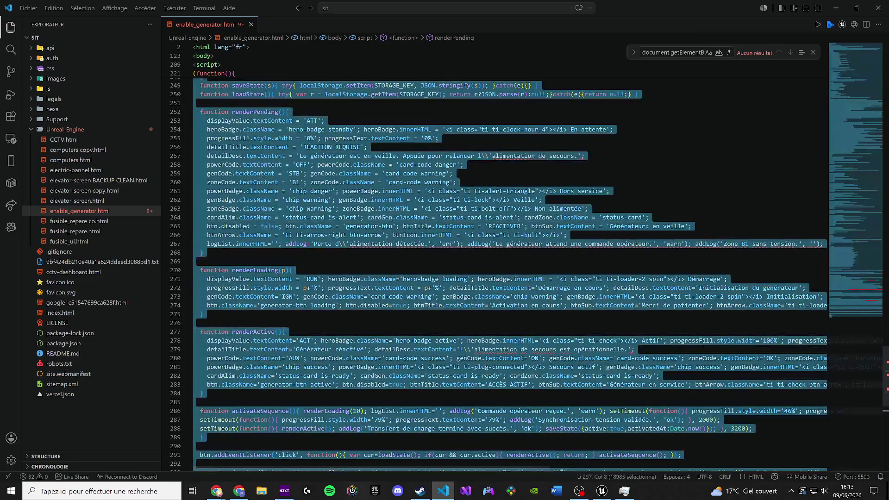
Paste the corrected script over enable_generator.html and reload the generator page in Chrome
{"action": "key", "text": "ctrl+a"}
{"action": "key", "text": "ctrl+v"}
{"action": "key", "text": "alt+Tab"}
{"action": "left_click", "coordinate": [380, 218]}
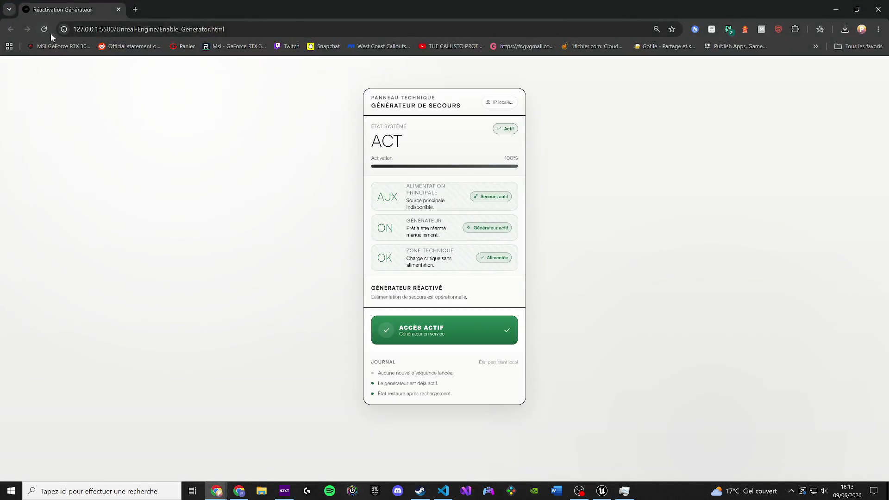
{"action": "left_click", "coordinate": [45, 29]}
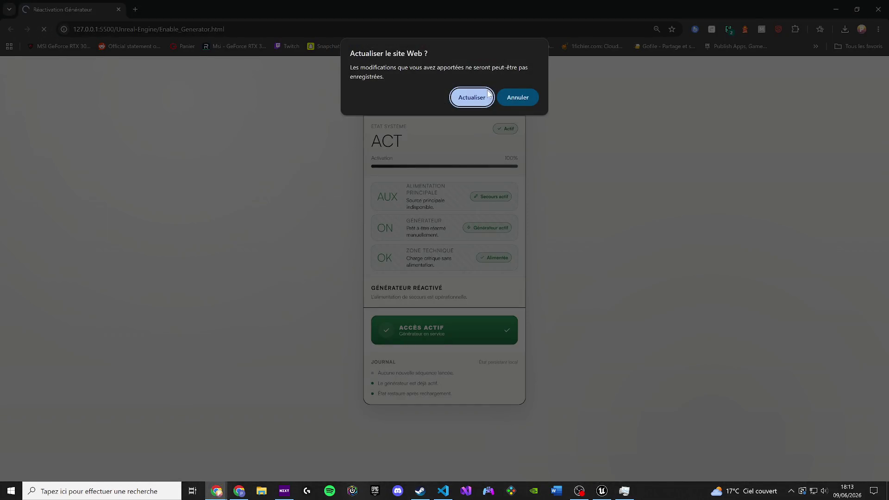
Delete the stored cookies and site data for 127.0.0.1:5500 in Chrome
{"action": "key", "text": "Return"}
{"action": "left_click", "coordinate": [191, 30]}
{"action": "left_click", "coordinate": [109, 117]}
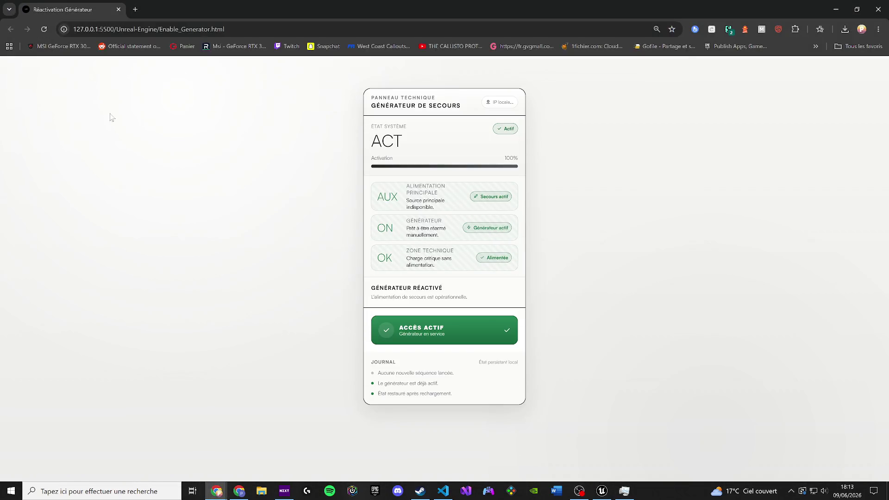
{"action": "left_click", "coordinate": [64, 30]}
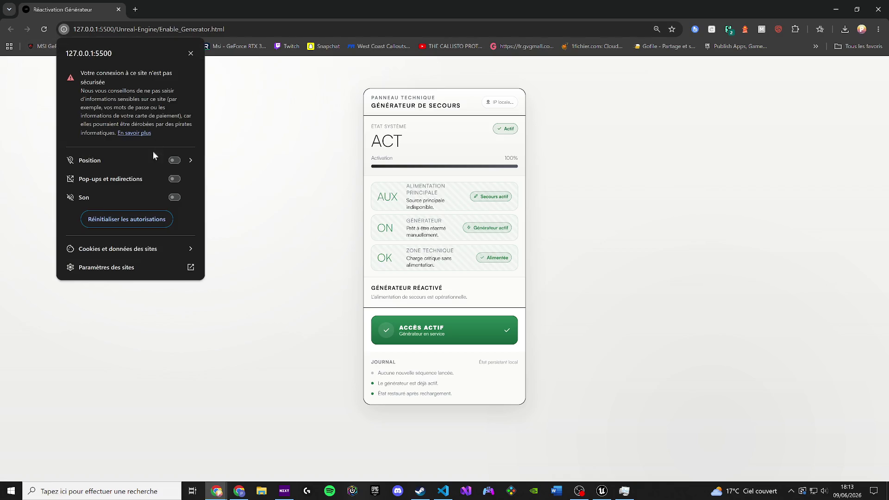
{"action": "left_click", "coordinate": [148, 250]}
{"action": "left_click", "coordinate": [183, 229]}
{"action": "left_click", "coordinate": [509, 139]}
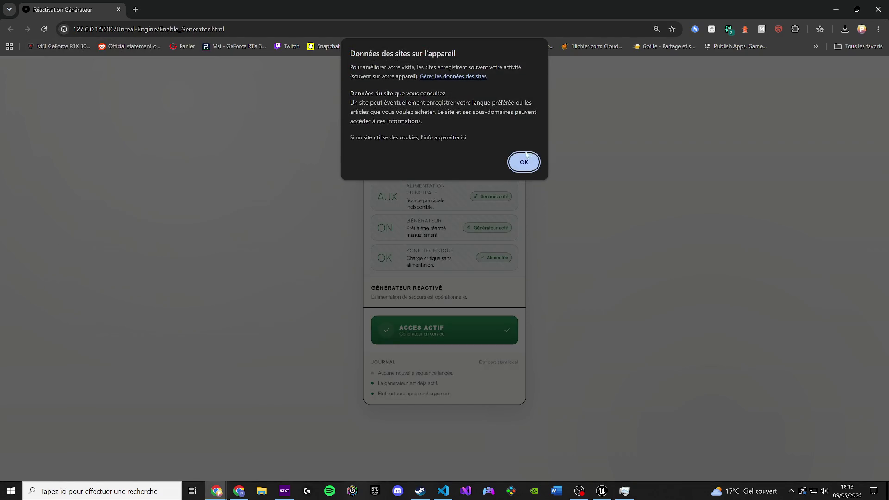
{"action": "left_click", "coordinate": [523, 164]}
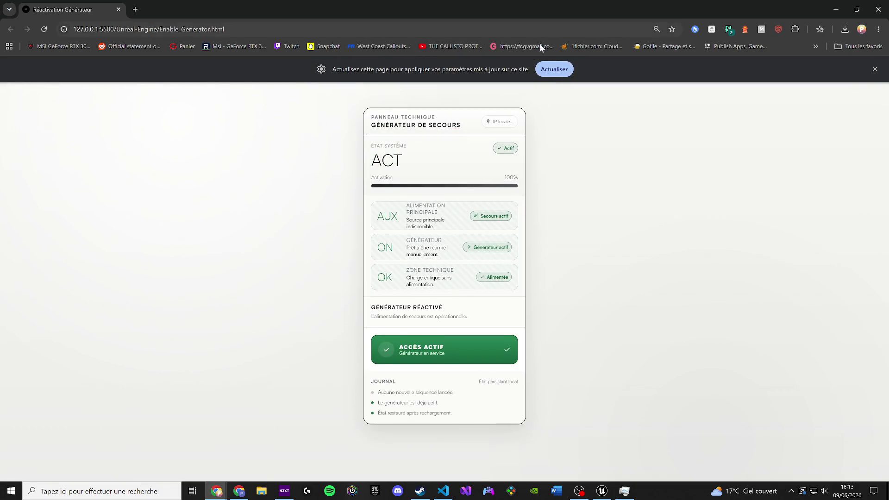
Reload the generator page, reactivate it with Réactiver to reach ACCÈS ACTIF, and return to VS Code
{"action": "left_click", "coordinate": [551, 68]}
{"action": "left_click", "coordinate": [479, 96]}
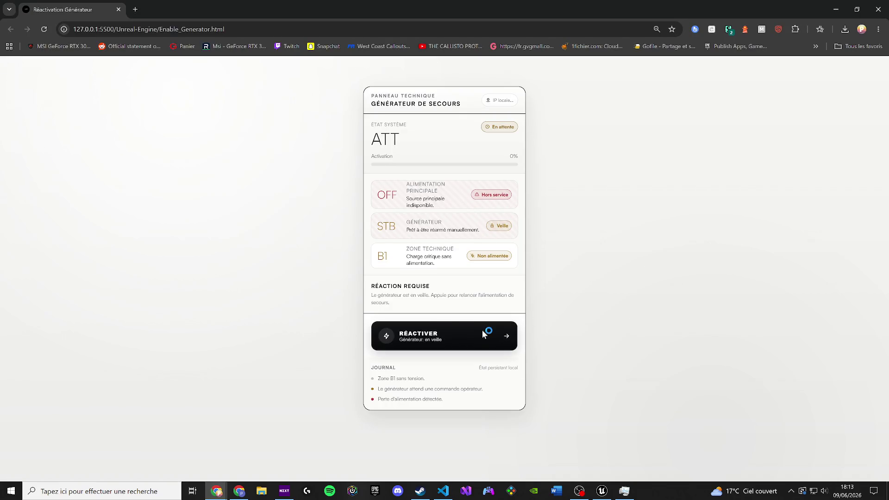
{"action": "left_click", "coordinate": [483, 334]}
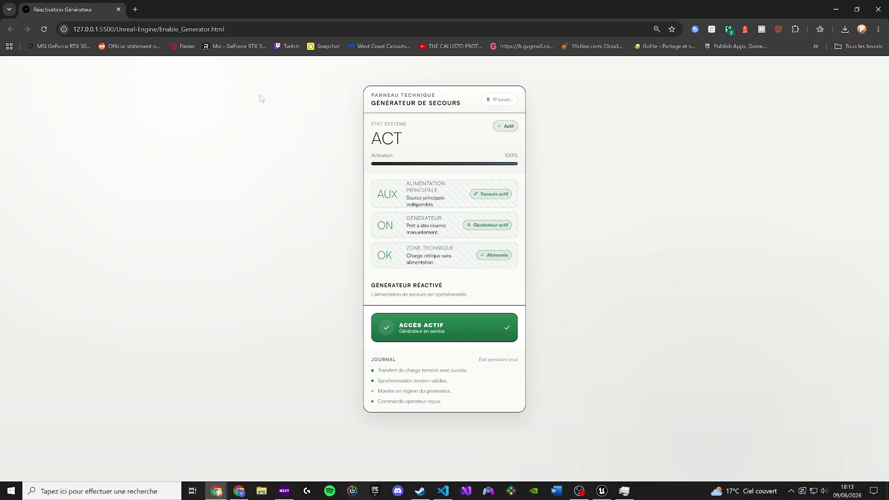
{"action": "left_click", "coordinate": [443, 491]}
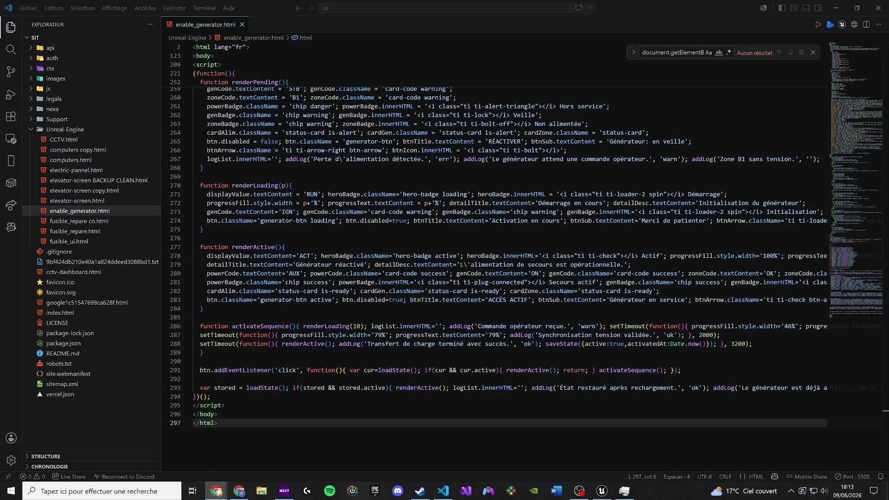
Keep enable_generator.html's name unchanged, cancelling both F2 renames in the Explorer
{"action": "key", "text": "F2"}
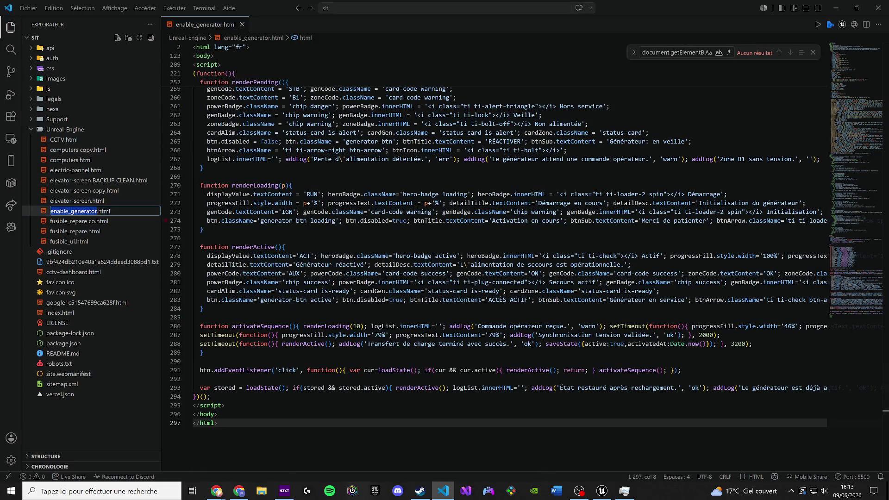
{"action": "left_click", "coordinate": [217, 490]}
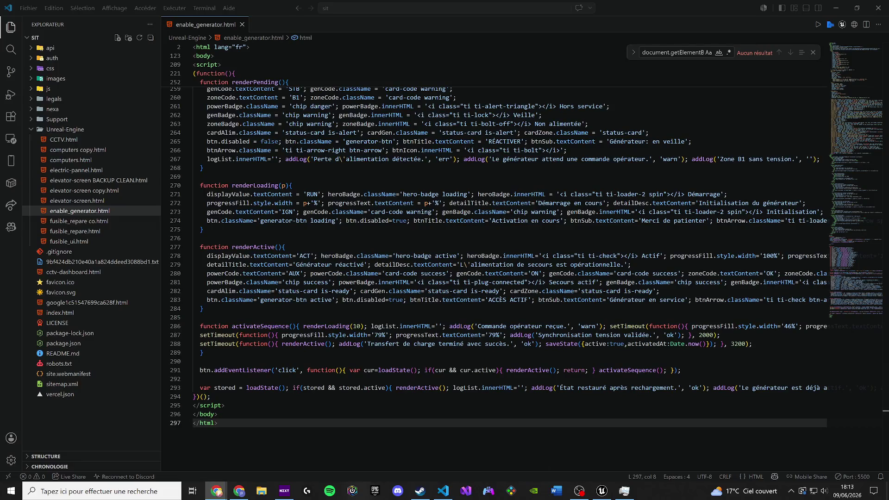
{"action": "key", "text": "ctrl+a"}
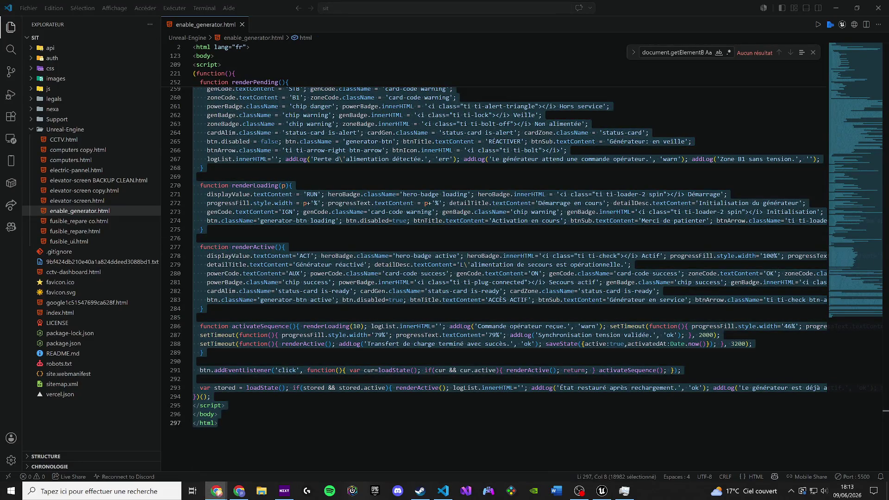
{"action": "left_click", "coordinate": [88, 211]}
{"action": "key", "text": "F2"}
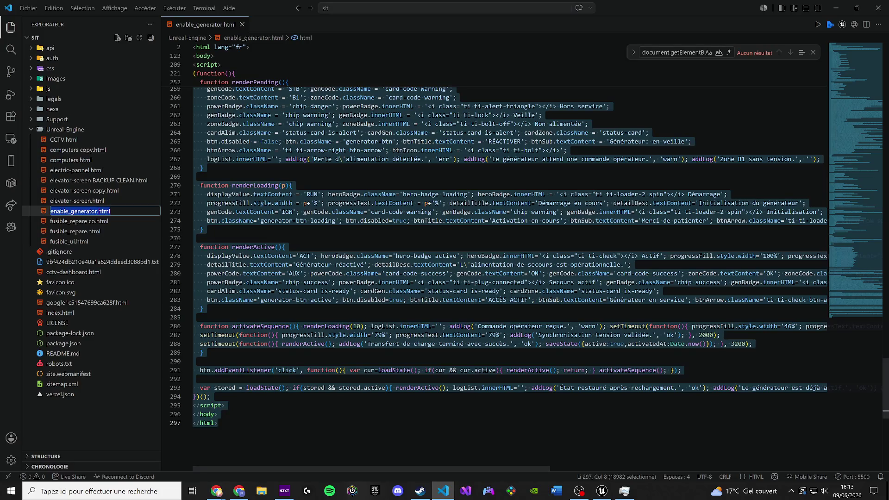
{"action": "left_click", "coordinate": [216, 491]}
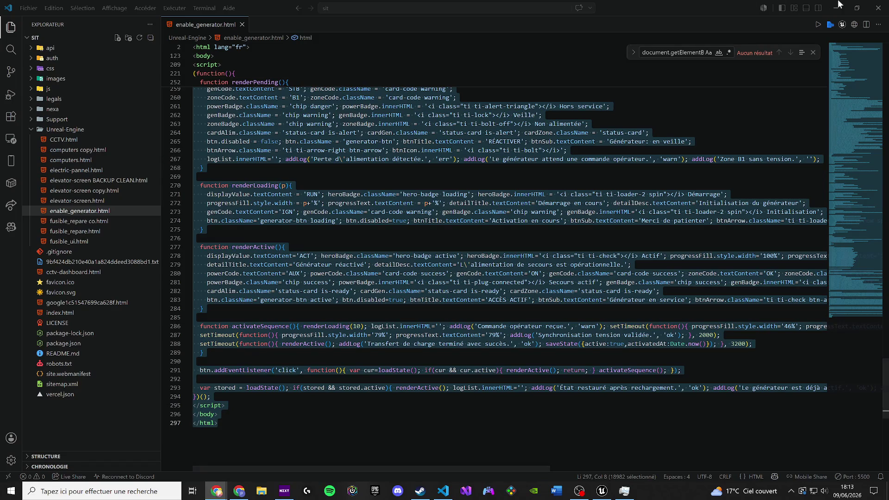
Close the generator tab in Chrome with Ctrl+W and confirm leaving the page
{"action": "key", "text": "alt+Tab"}
{"action": "key", "text": "ctrl+w"}
{"action": "key", "text": "Return"}
Browse the Steam festival promotion from notifications, then go to the Points Shop
{"action": "left_click", "coordinate": [754, 14]}
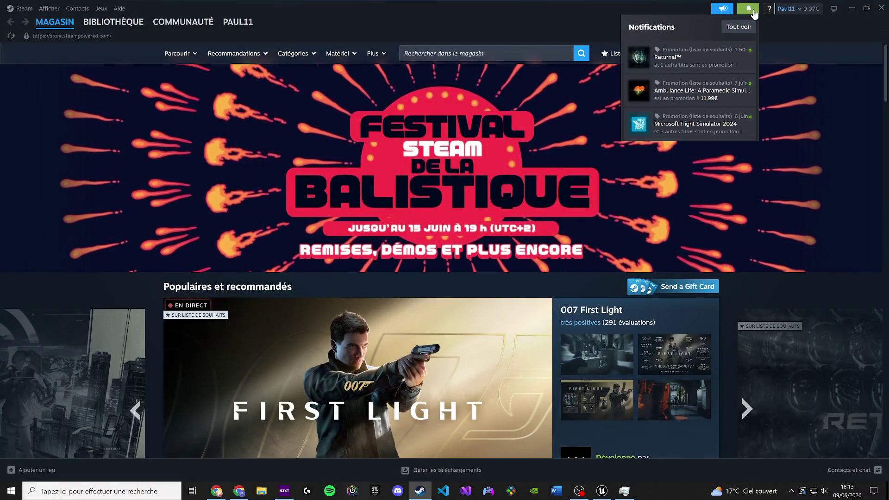
{"action": "left_click", "coordinate": [627, 135]}
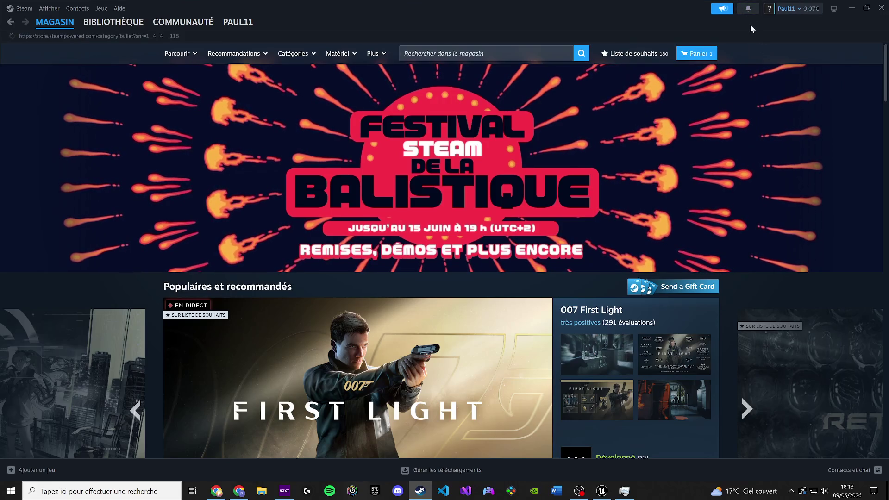
{"action": "scroll", "coordinate": [667, 201], "scroll_direction": "down", "scroll_amount": 3}
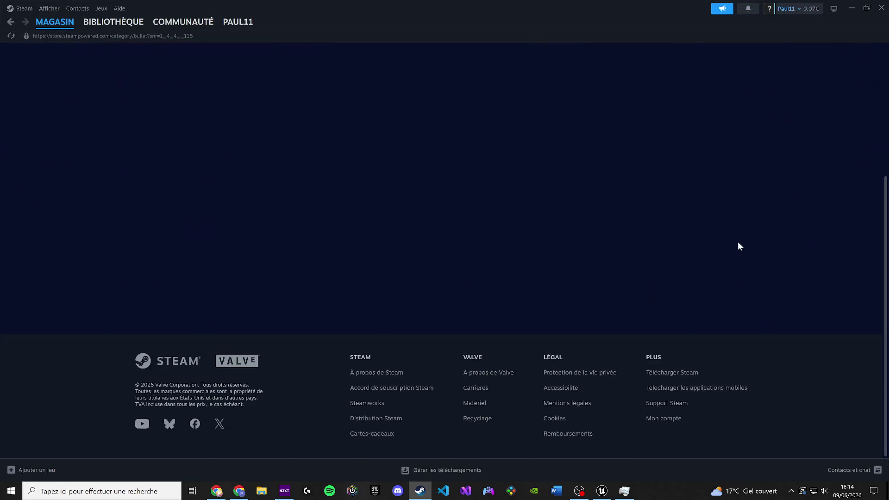
{"action": "scroll", "coordinate": [743, 237], "scroll_direction": "down", "scroll_amount": 3}
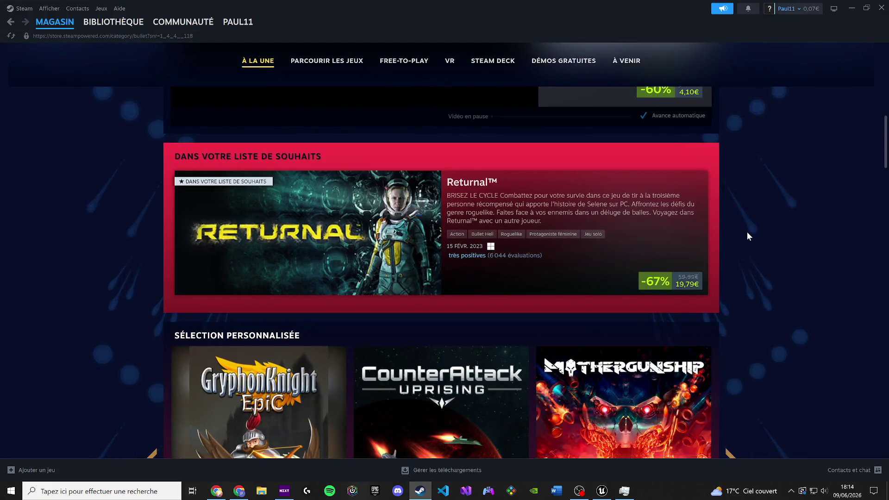
{"action": "scroll", "coordinate": [746, 232], "scroll_direction": "down", "scroll_amount": 10}
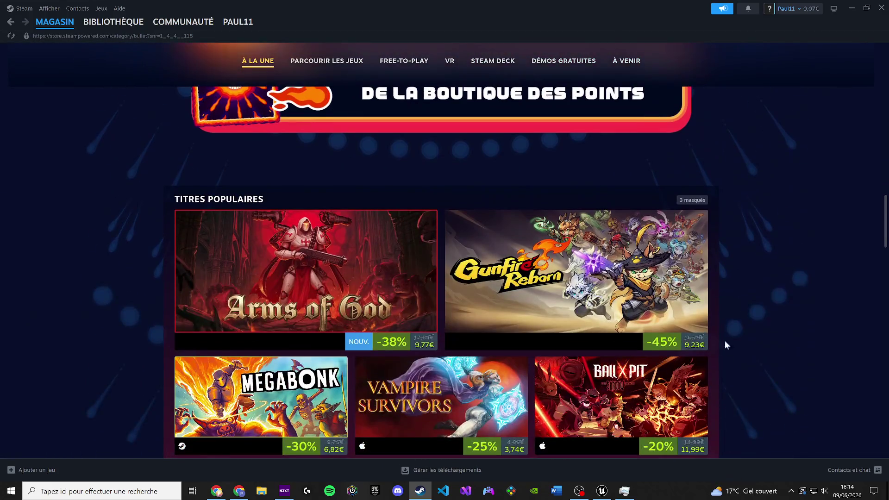
{"action": "scroll", "coordinate": [563, 237], "scroll_direction": "up", "scroll_amount": 2}
{"action": "left_click", "coordinate": [518, 214]}
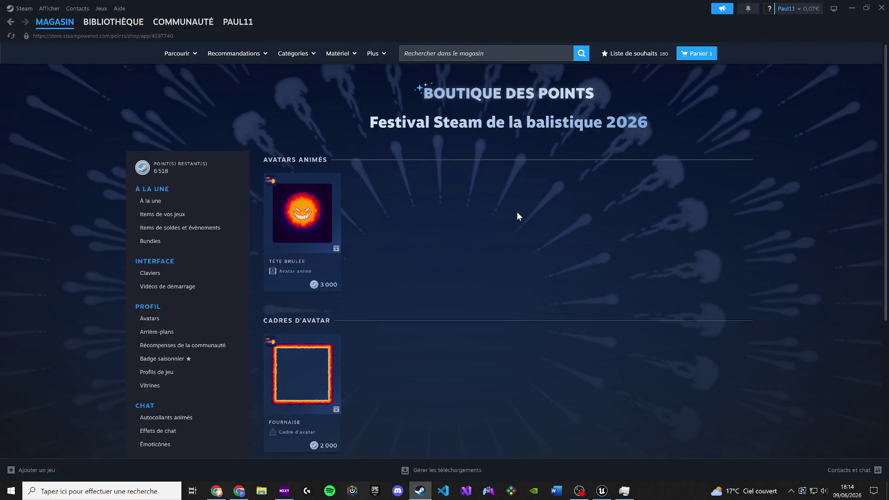
Search the store for 'hitman' and view the HITMAN World of Assassination page with its trailer paused
{"action": "left_click", "coordinate": [404, 53]}
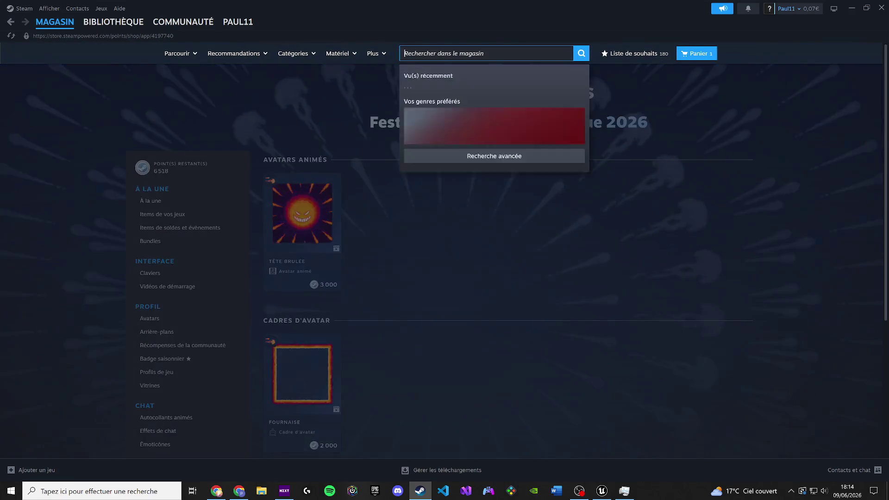
{"action": "type", "text": "hitman"}
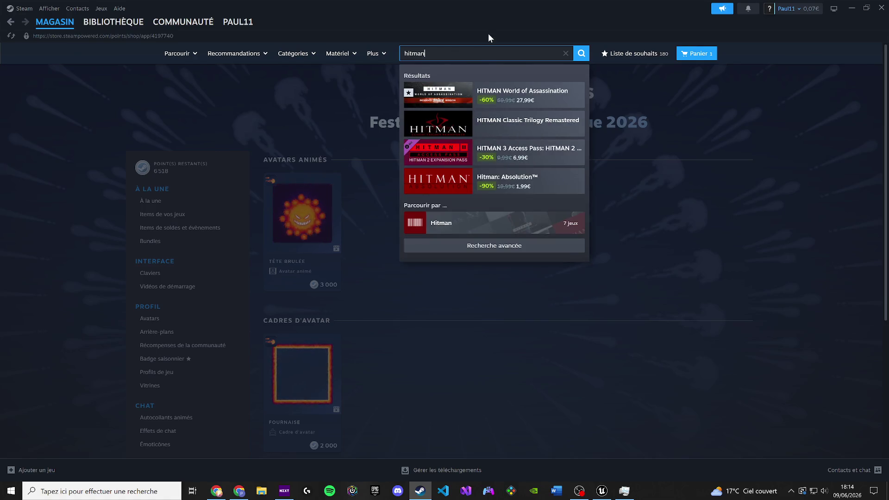
{"action": "left_click", "coordinate": [527, 104]}
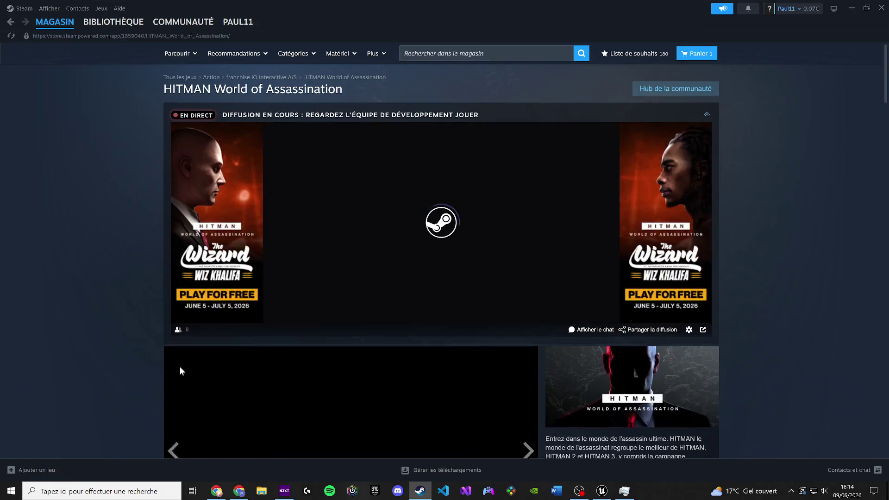
{"action": "scroll", "coordinate": [180, 366], "scroll_direction": "down", "scroll_amount": 4}
{"action": "left_click", "coordinate": [173, 376]}
{"action": "scroll", "coordinate": [387, 326], "scroll_direction": "down", "scroll_amount": 5}
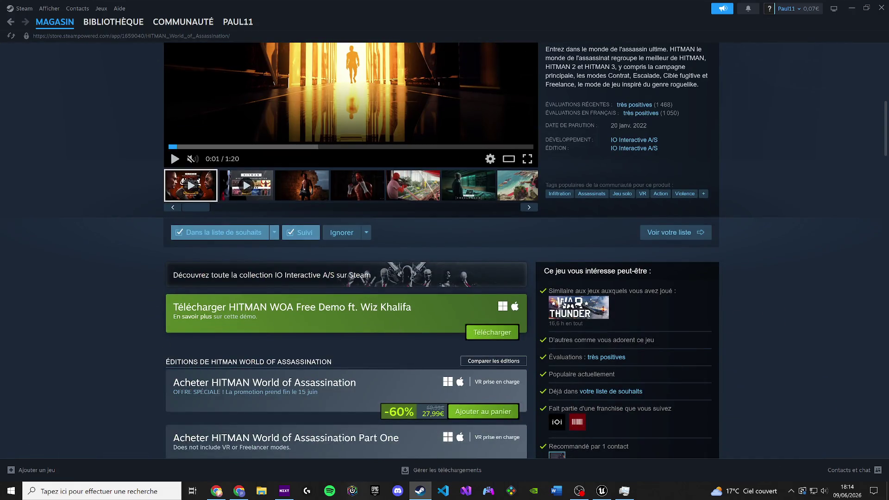
{"action": "scroll", "coordinate": [628, 382], "scroll_direction": "down", "scroll_amount": 3}
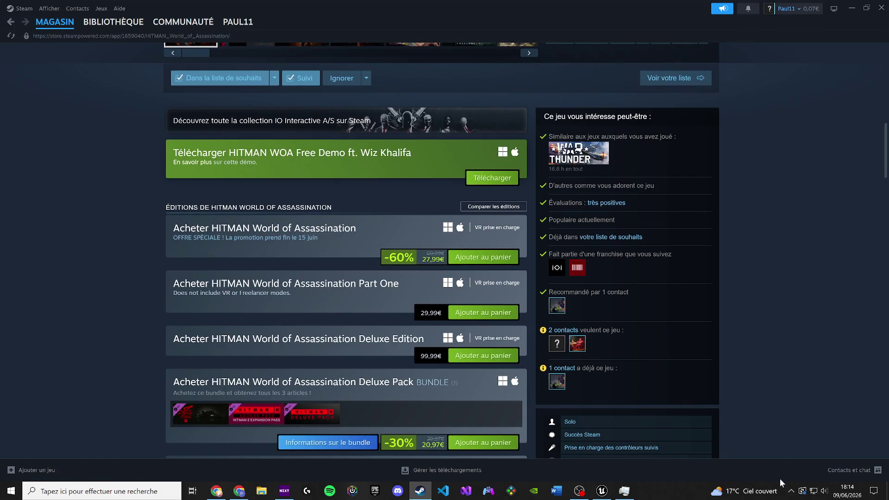
Quit Steam from its system tray icon menu
{"action": "left_click", "coordinate": [791, 491]}
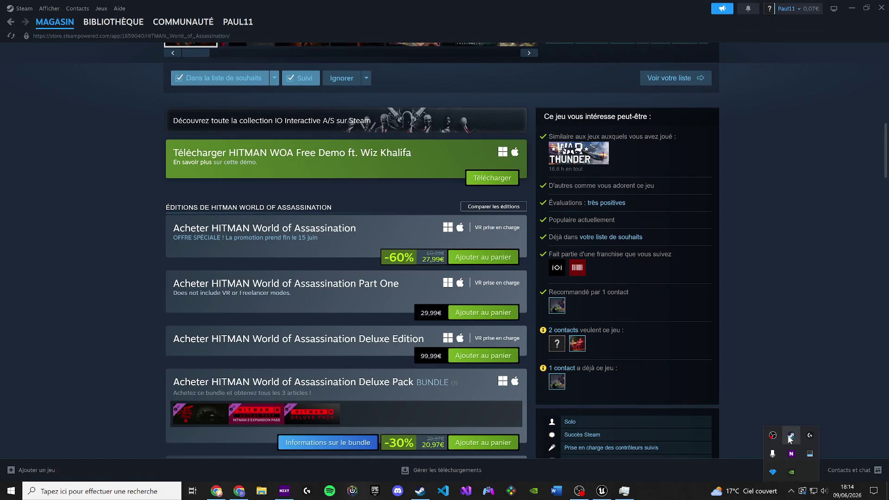
{"action": "right_click", "coordinate": [789, 438]}
{"action": "left_click", "coordinate": [722, 424]}
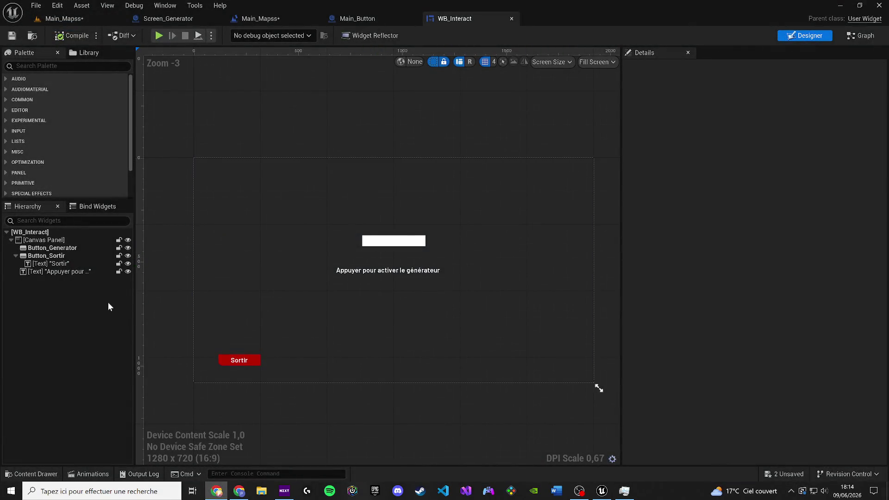
Search the Palette for 'web' and place a Web Browser widget on the WB_Interact canvas
{"action": "left_click", "coordinate": [70, 220]}
{"action": "left_click", "coordinate": [33, 66]}
{"action": "type", "text": "wid"}
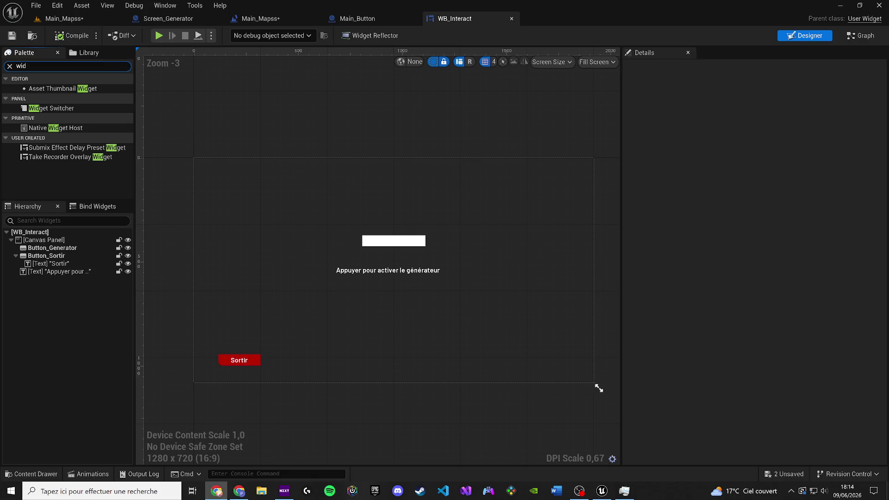
{"action": "left_click", "coordinate": [56, 66]}
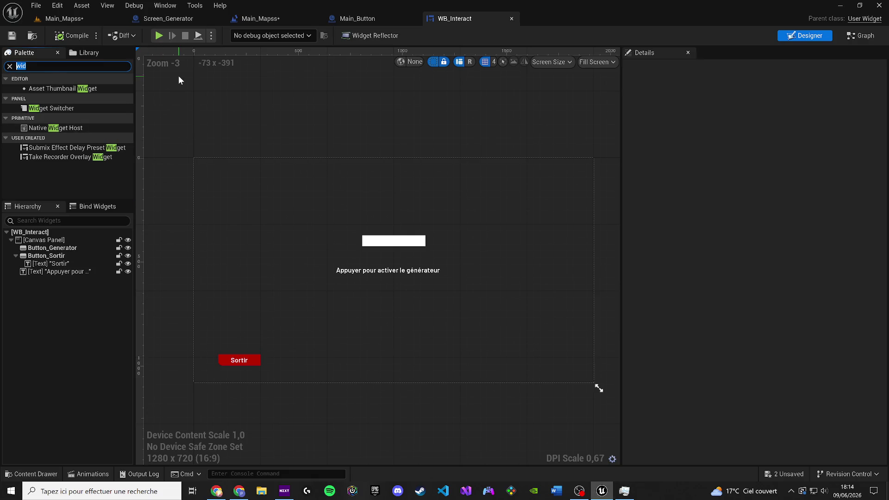
{"action": "key", "text": "BackSpace"}
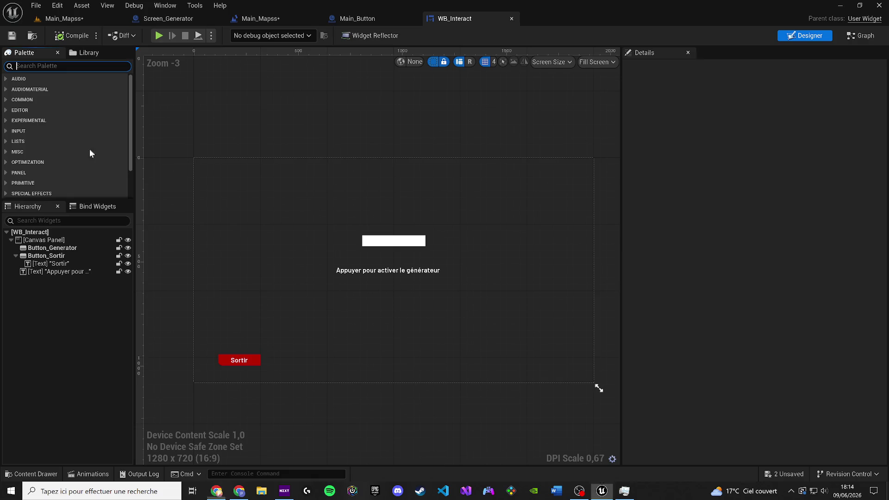
{"action": "left_click", "coordinate": [240, 488]}
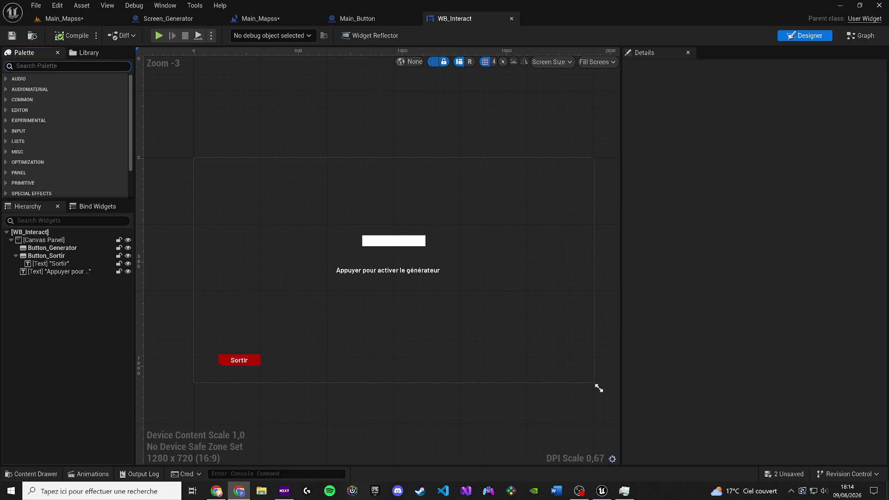
{"action": "left_click", "coordinate": [239, 77]}
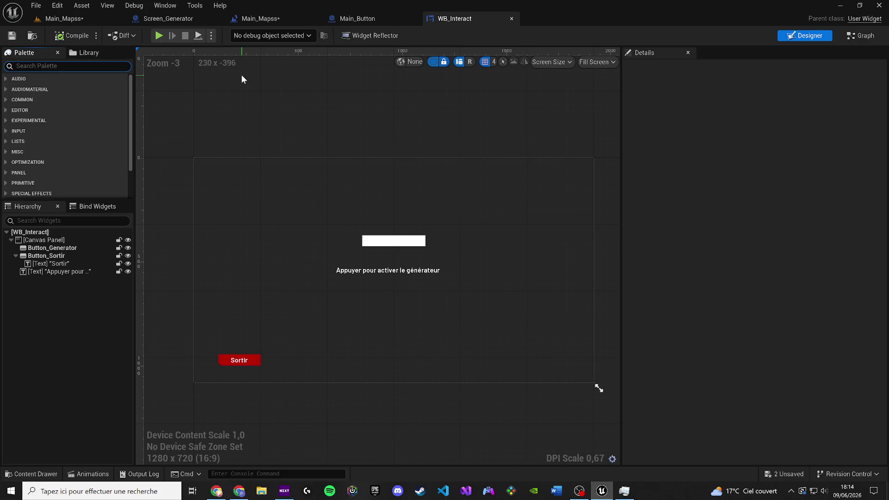
{"action": "type", "text": "web"}
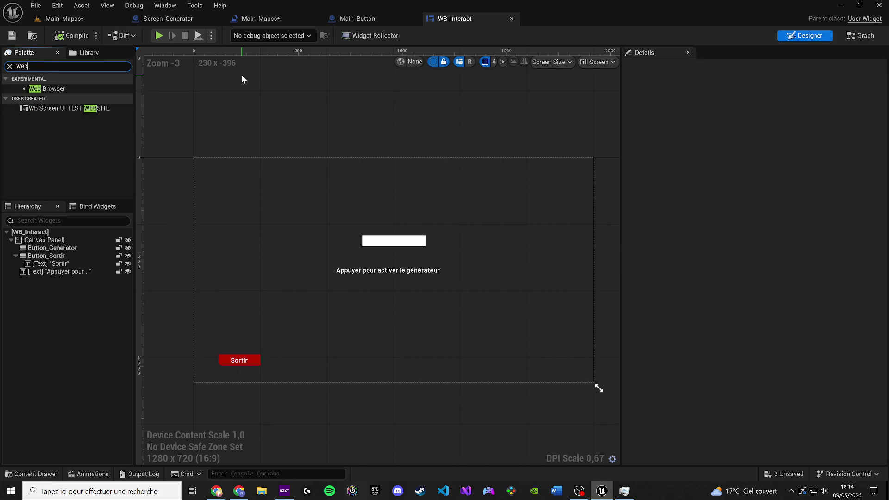
{"action": "mouse_move", "coordinate": [46, 88]}
{"action": "left_mouse_down"}
{"action": "mouse_move", "coordinate": [243, 195]}
{"action": "mouse_move", "coordinate": [435, 322]}
{"action": "mouse_move", "coordinate": [531, 355]}
{"action": "left_mouse_up"}
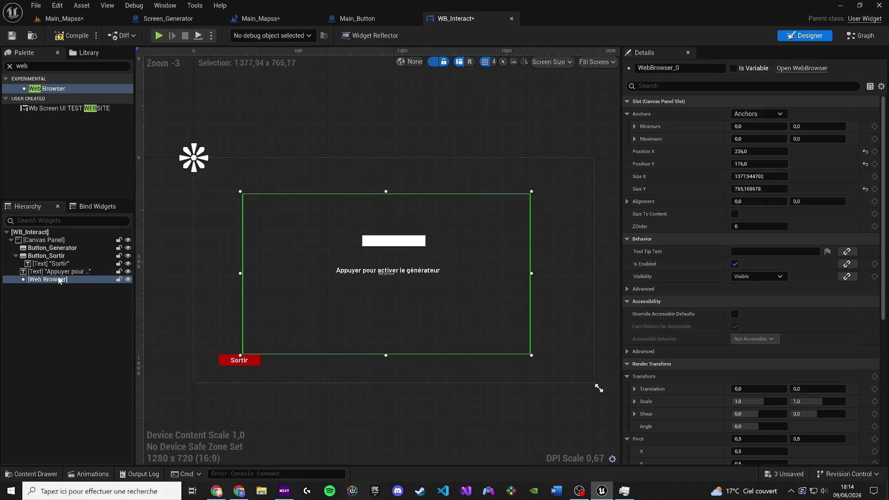
Set Visibility to hidden on Button_Generator, Button_Sortir, both text widgets and the Web Browser
{"action": "left_click", "coordinate": [52, 248]}
{"action": "left_click", "coordinate": [45, 256], "text": "ctrl"}
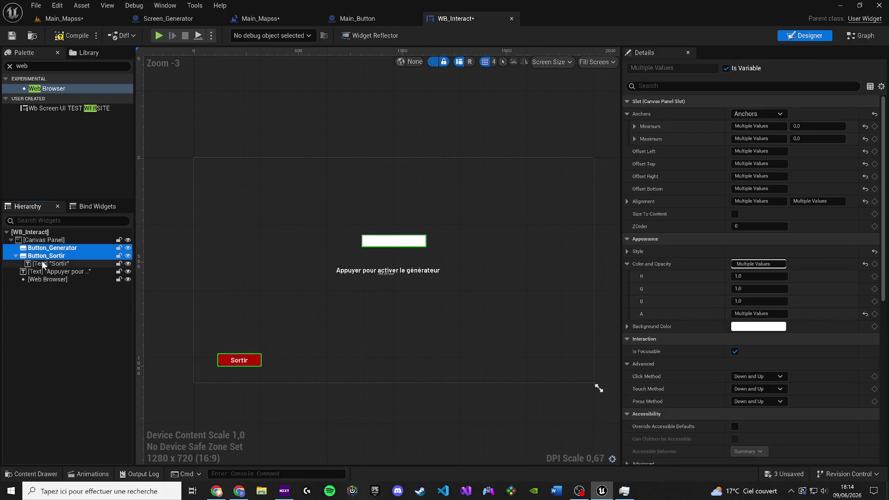
{"action": "left_click", "coordinate": [48, 272], "text": "shift"}
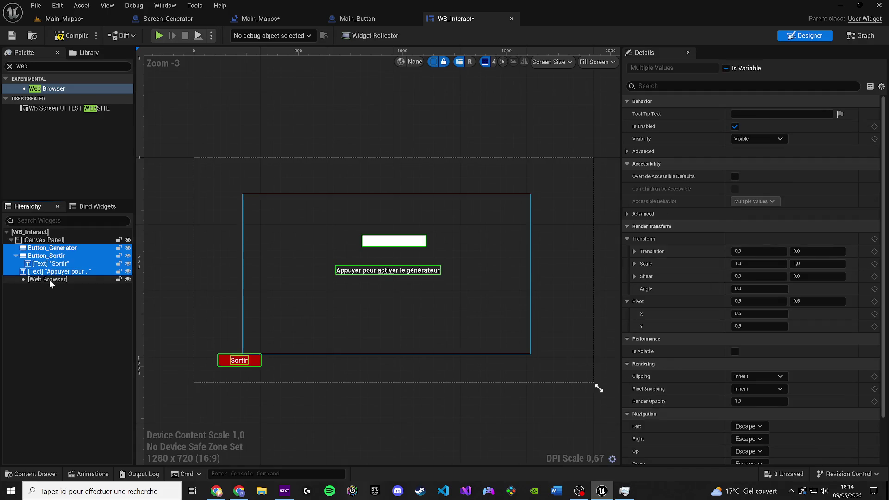
{"action": "left_click", "coordinate": [51, 280], "text": "shift"}
{"action": "left_click", "coordinate": [688, 86]}
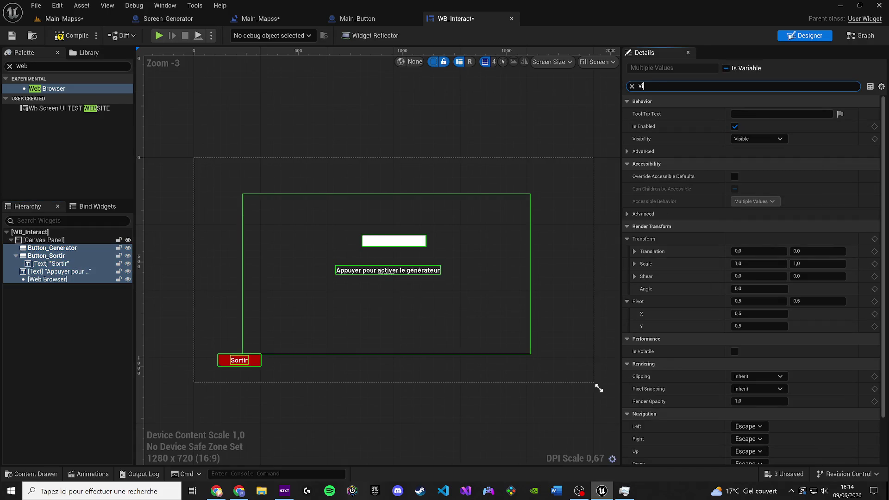
{"action": "type", "text": "si"}
{"action": "left_click", "coordinate": [745, 114]}
{"action": "left_click", "coordinate": [748, 136]}
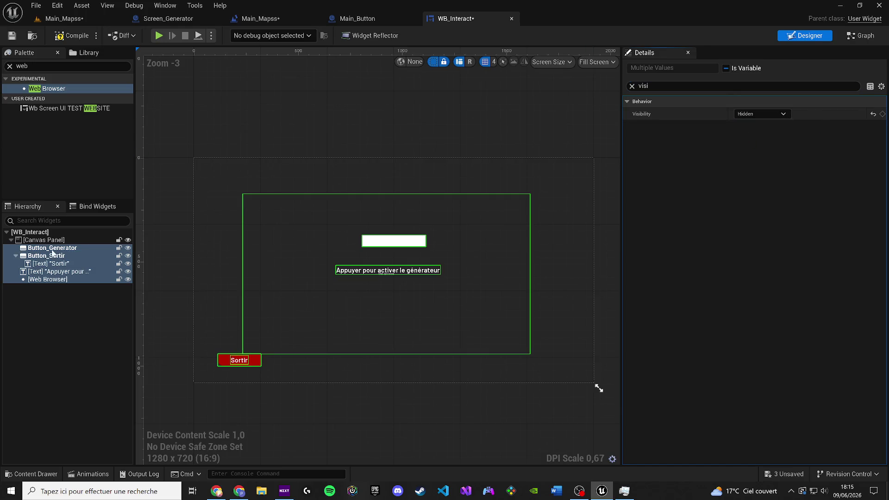
Make the Web Browser visible again and name it WebBrowser
{"action": "left_click", "coordinate": [66, 280]}
{"action": "left_click", "coordinate": [759, 114]}
{"action": "left_click", "coordinate": [745, 122]}
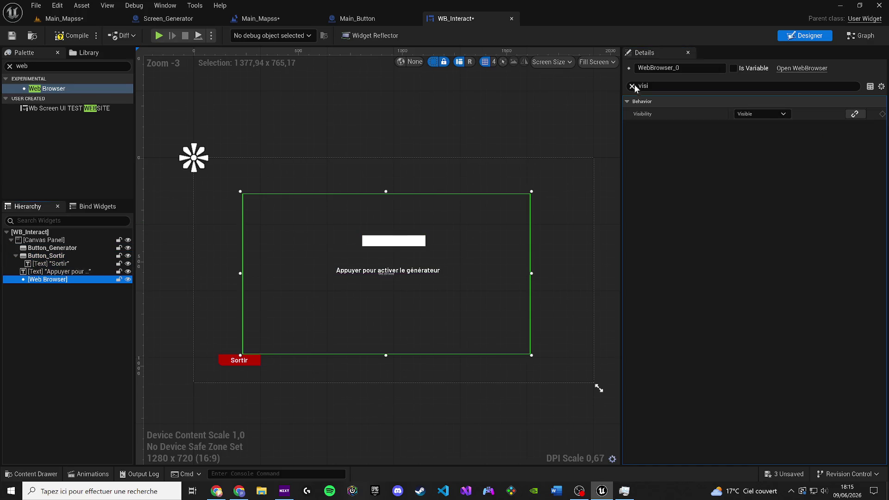
{"action": "left_click", "coordinate": [632, 86]}
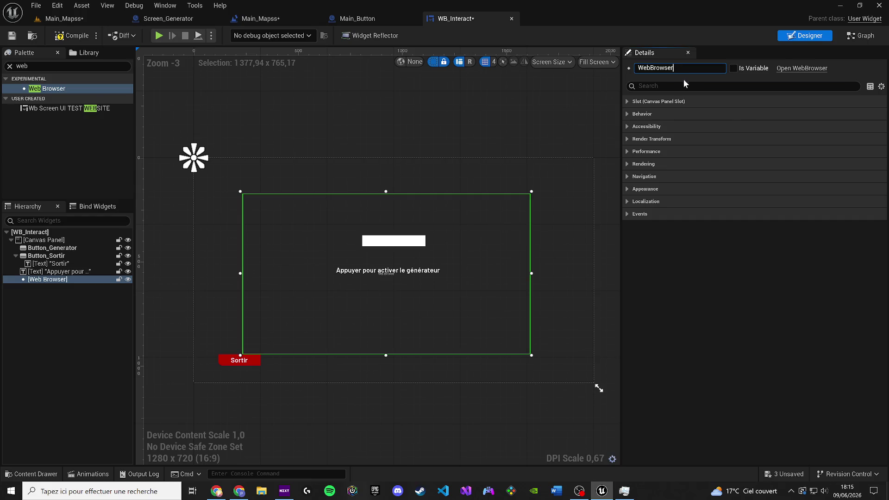
{"action": "key", "text": "Return"}
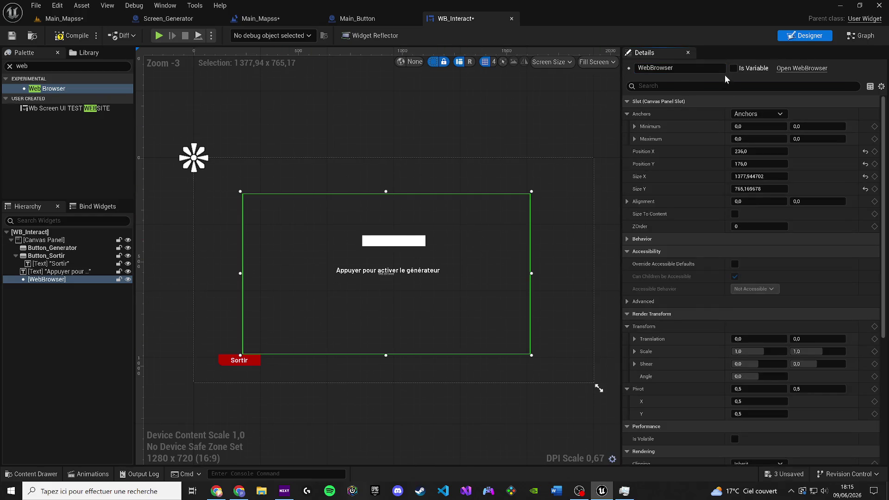
Give the WebBrowser full-stretch anchors so it fills the whole canvas
{"action": "left_click_drag", "start_coordinate": [379, 294], "coordinate": [319, 254]}
{"action": "left_click", "coordinate": [776, 114]}
{"action": "left_click", "coordinate": [836, 231]}
{"action": "left_click", "coordinate": [772, 118]}
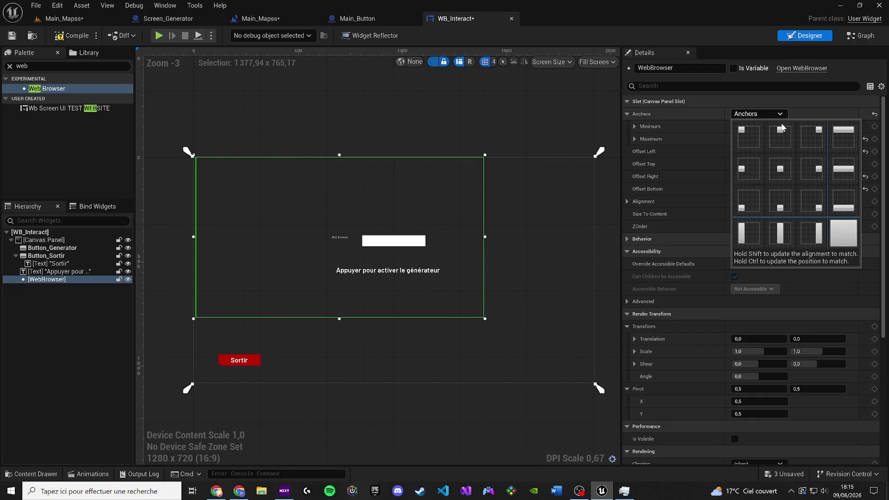
{"action": "left_click", "coordinate": [842, 233], "text": "ctrl"}
{"action": "scroll", "coordinate": [830, 271], "scroll_direction": "down", "scroll_amount": 3}
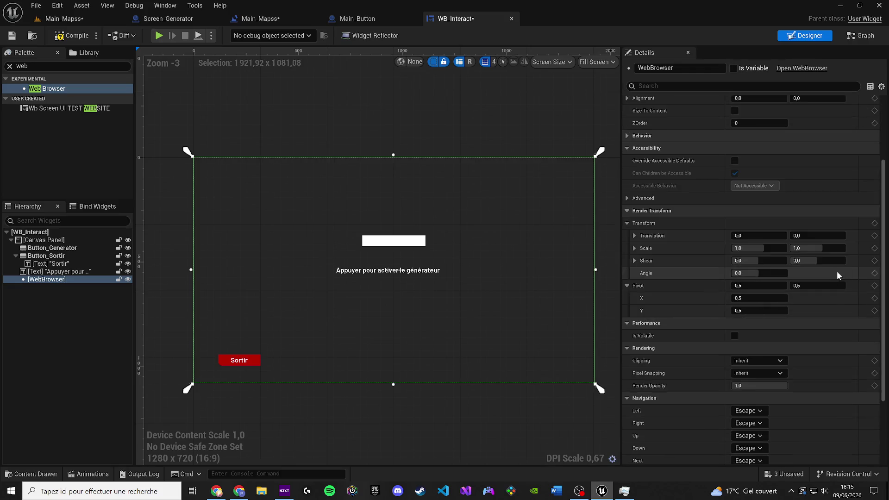
{"action": "scroll", "coordinate": [662, 304], "scroll_direction": "down", "scroll_amount": 3}
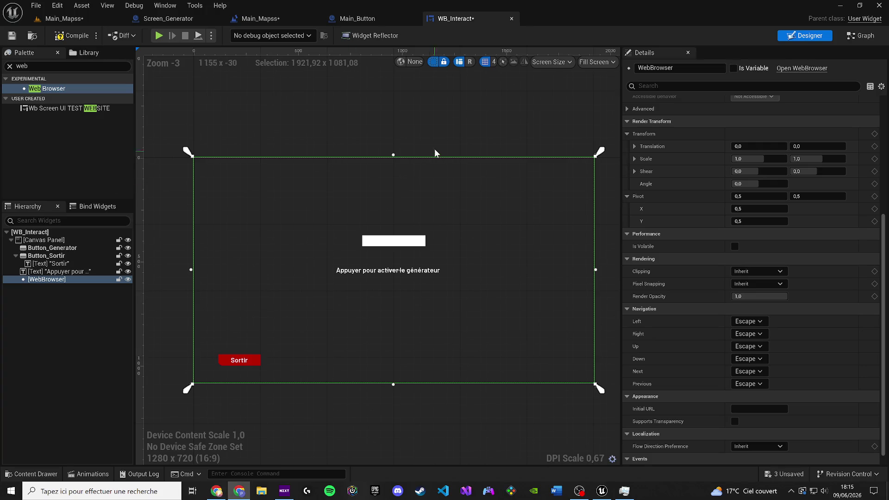
Paste the enable_generator.html address as Initial URL, then save WB_Interact and the Main_Mapss level
{"action": "left_click", "coordinate": [10, 66]}
{"action": "left_click", "coordinate": [759, 409]}
{"action": "key", "text": "ctrl+v"}
{"action": "key", "text": "Return"}
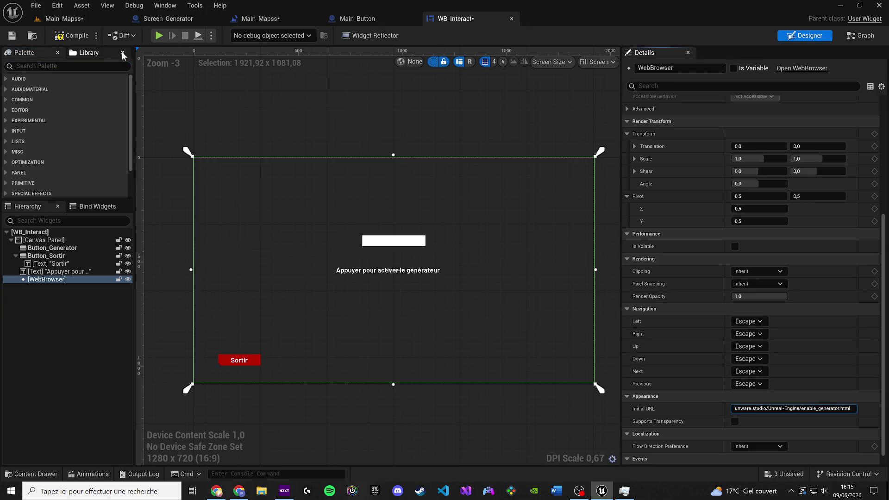
{"action": "left_click", "coordinate": [12, 36]}
{"action": "left_click", "coordinate": [64, 19]}
{"action": "key", "text": "ctrl+s"}
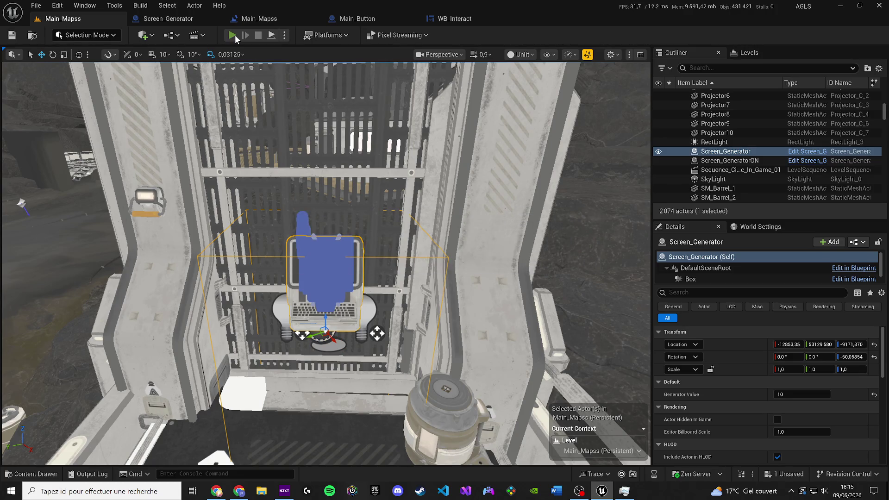
Play-test the level, reactivate the generator in the web panel to ACT 100%, then stop and reopen WB_Interact
{"action": "left_click", "coordinate": [232, 36]}
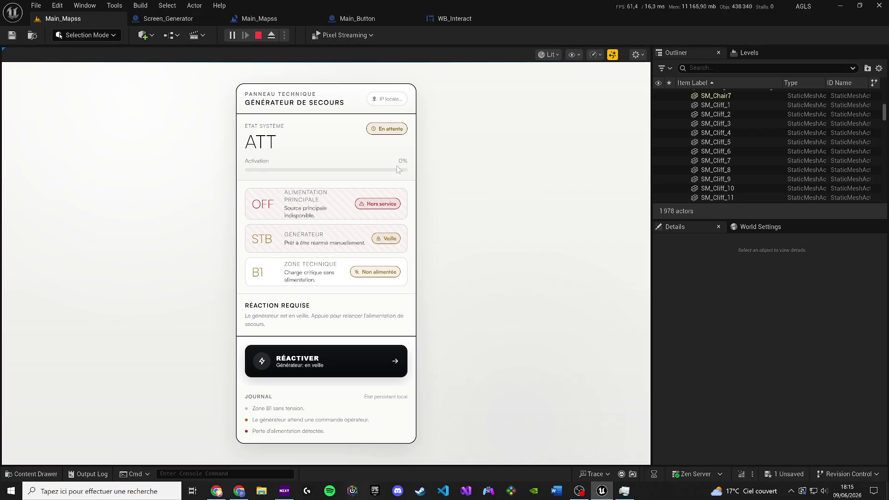
{"action": "left_click", "coordinate": [294, 372]}
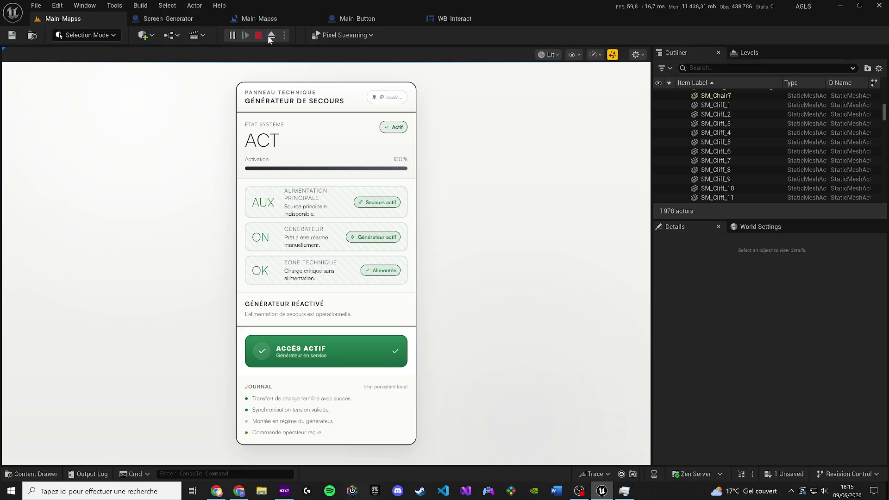
{"action": "key", "text": "Escape"}
{"action": "left_click", "coordinate": [447, 21]}
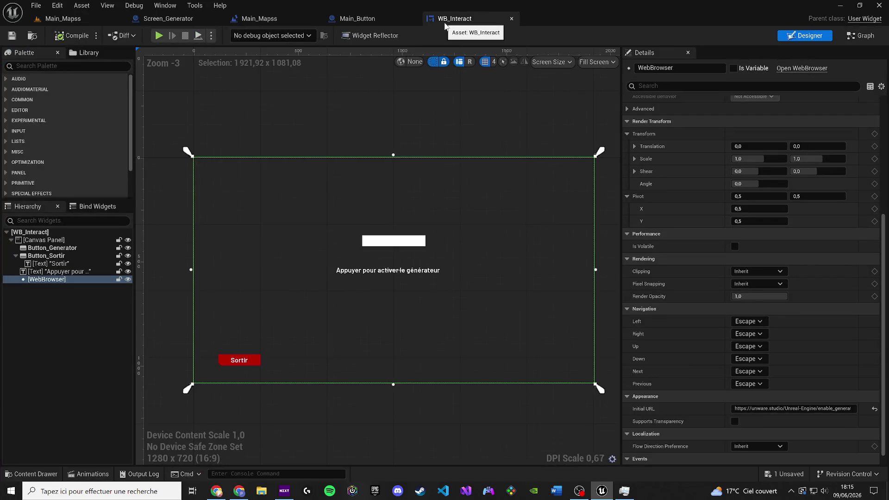
Close the extra Main_Mapss tab and add a WebBrowser getter wired to Bind Event to On Url Changed
{"action": "left_click_drag", "start_coordinate": [445, 25], "coordinate": [194, 20]}
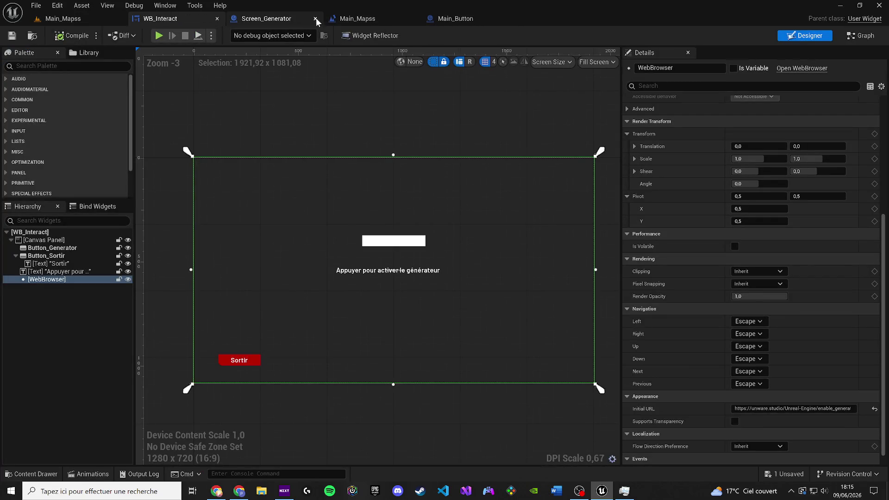
{"action": "left_click", "coordinate": [414, 20]}
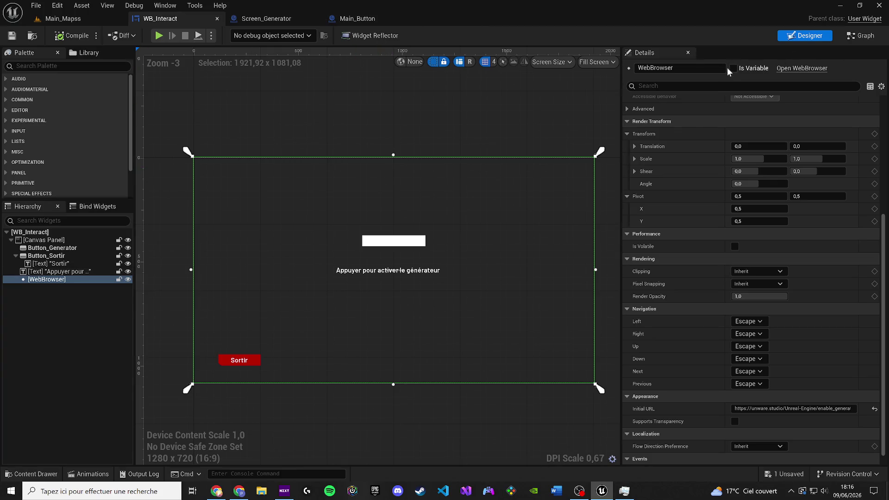
{"action": "left_click", "coordinate": [858, 37]}
{"action": "mouse_move", "coordinate": [37, 217]}
{"action": "left_mouse_down"}
{"action": "mouse_move", "coordinate": [296, 185]}
{"action": "mouse_move", "coordinate": [297, 134]}
{"action": "left_mouse_up"}
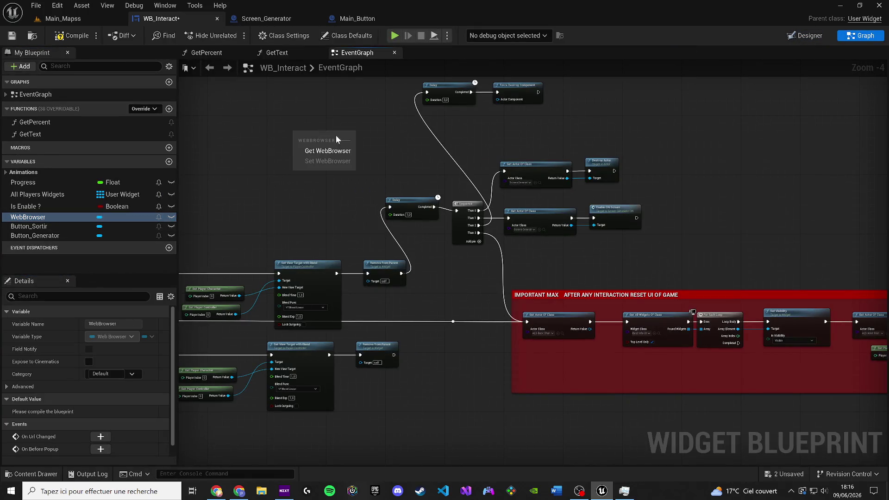
{"action": "left_click", "coordinate": [327, 150]}
{"action": "left_click_drag", "start_coordinate": [321, 170], "coordinate": [414, 195]}
{"action": "type", "text": "url"}
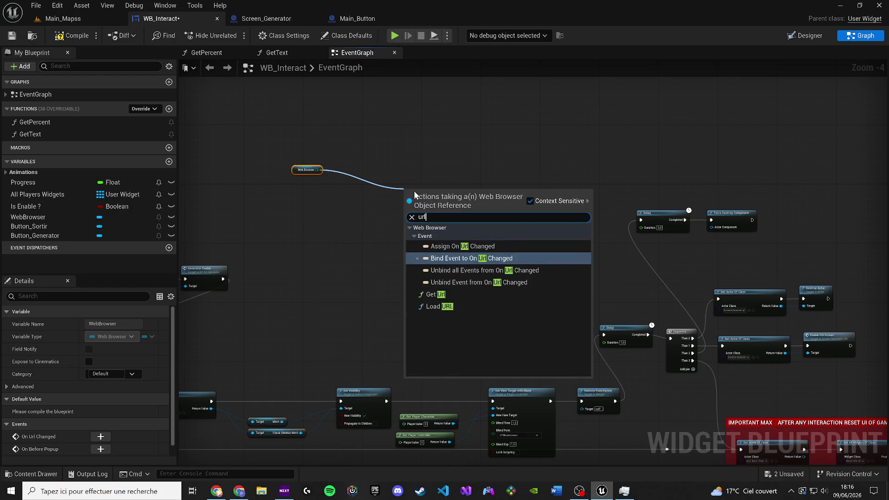
{"action": "left_click", "coordinate": [444, 246]}
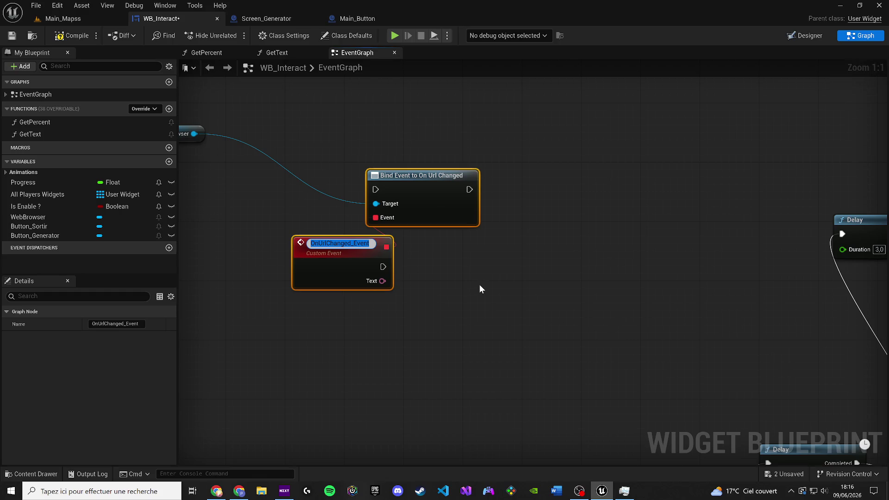
Rename the custom event to OnUrlChanged? and place a Begin Transaction node
{"action": "key", "text": "End"}
{"action": "key", "text": "BackSpace"}
{"action": "key", "text": "BackSpace"}
{"action": "key", "text": "BackSpace"}
{"action": "key", "text": "BackSpace"}
{"action": "key", "text": "BackSpace"}
{"action": "type", "text": "?"}
{"action": "mouse_move", "coordinate": [479, 289]}
{"action": "left_mouse_down"}
{"action": "mouse_move", "coordinate": [507, 300]}
{"action": "mouse_move", "coordinate": [645, 296]}
{"action": "left_mouse_up"}
{"action": "right_click", "coordinate": [367, 119]}
{"action": "type", "text": "be"}
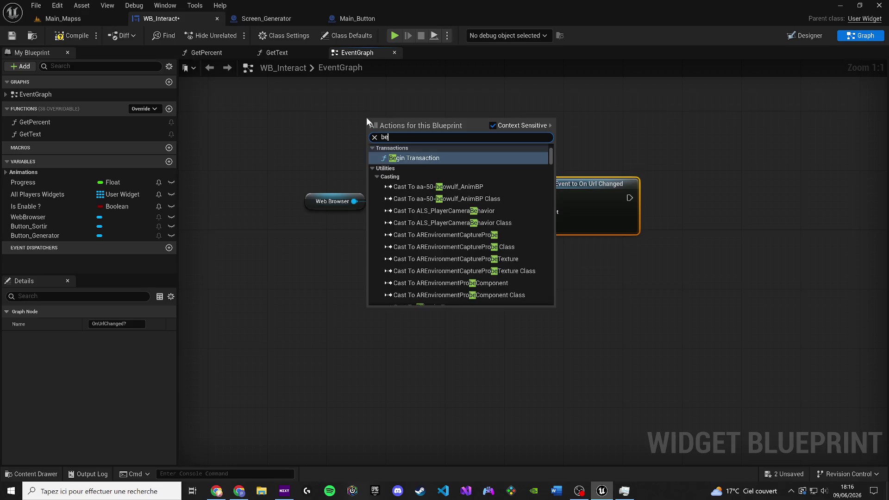
{"action": "key", "text": "Return"}
Search 'constr' to jump to the existing Event Construct node
{"action": "right_click", "coordinate": [324, 115]}
{"action": "type", "text": "constr"}
{"action": "key", "text": "Up"}
{"action": "key", "text": "Return"}
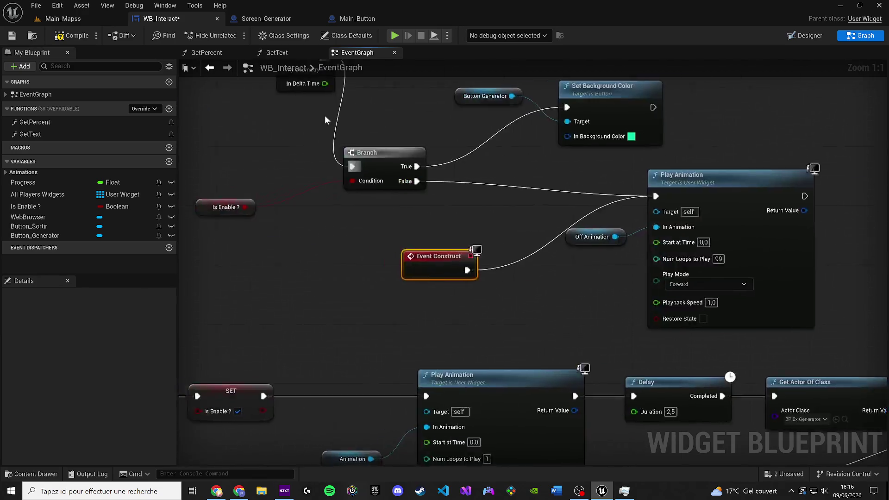
Delete the Begin Transaction node and reposition the Web Browser, Bind Event and OnUrlChanged? nodes
{"action": "scroll", "coordinate": [454, 273], "scroll_direction": "down", "scroll_amount": 6}
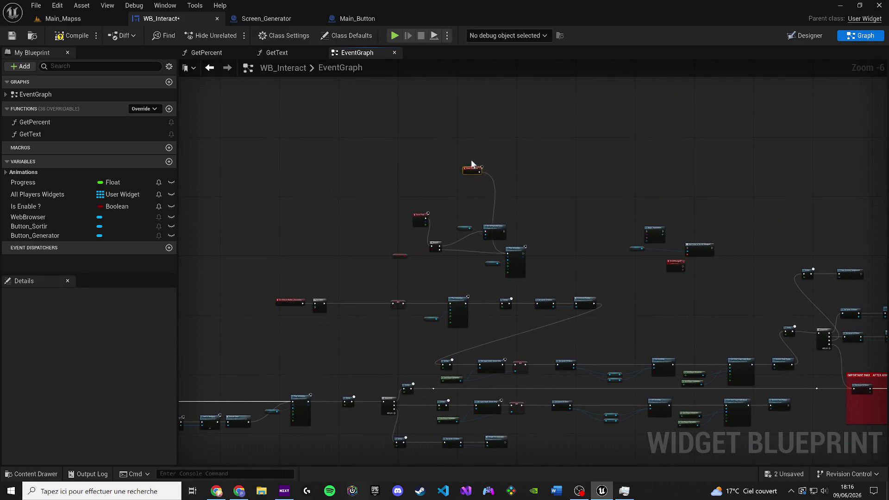
{"action": "scroll", "coordinate": [471, 169], "scroll_direction": "up", "scroll_amount": 4}
{"action": "key", "text": "Delete"}
{"action": "left_click_drag", "start_coordinate": [477, 252], "coordinate": [662, 451]}
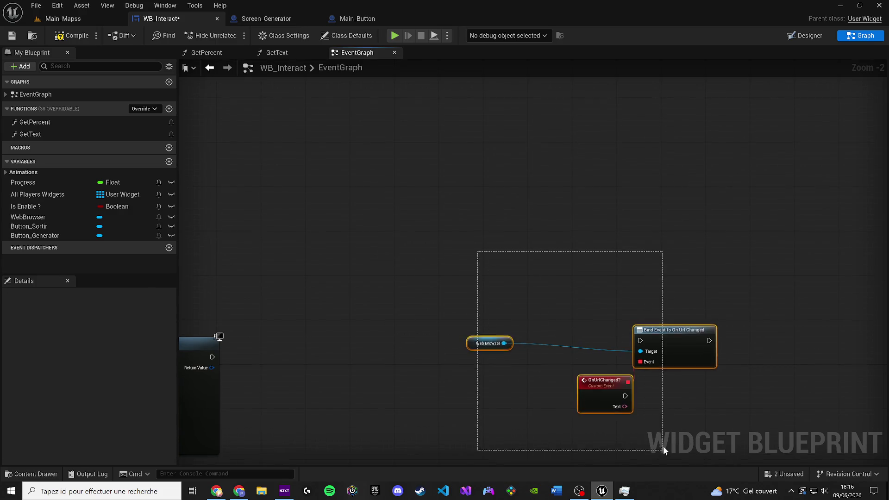
{"action": "scroll", "coordinate": [662, 451], "scroll_direction": "down", "scroll_amount": 4}
{"action": "mouse_move", "coordinate": [629, 391]}
{"action": "left_mouse_down"}
{"action": "mouse_move", "coordinate": [607, 348]}
{"action": "mouse_move", "coordinate": [527, 290]}
{"action": "left_mouse_up"}
{"action": "scroll", "coordinate": [527, 291], "scroll_direction": "up", "scroll_amount": 4}
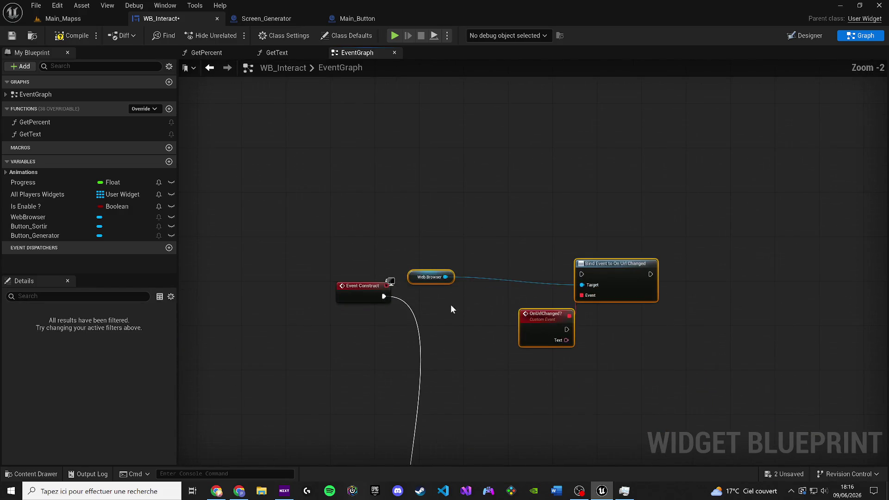
{"action": "key", "text": "ctrl+z"}
{"action": "mouse_move", "coordinate": [391, 298]}
{"action": "left_mouse_down"}
{"action": "mouse_move", "coordinate": [289, 238]}
{"action": "mouse_move", "coordinate": [300, 143]}
{"action": "mouse_move", "coordinate": [355, 123]}
{"action": "left_mouse_up"}
Add a Sequence after Event Construct: Then 0 to Bind Event, Then 1 to Play Animation
{"action": "left_click", "coordinate": [420, 224]}
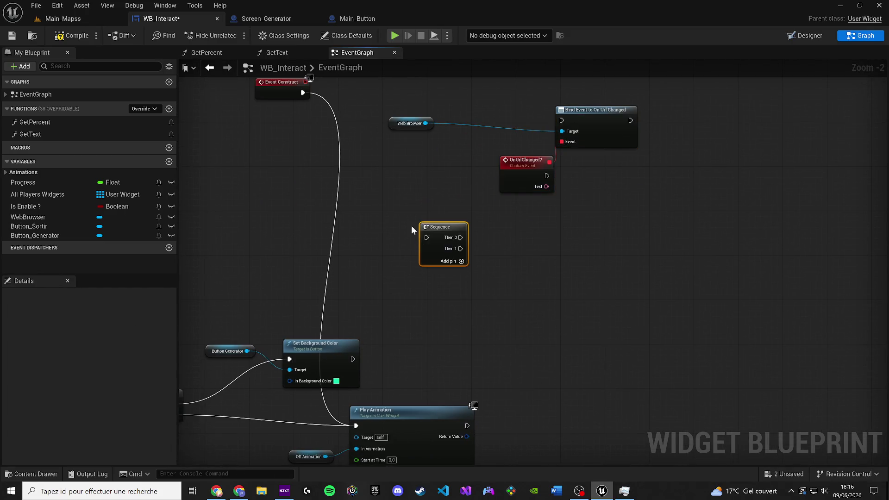
{"action": "mouse_move", "coordinate": [305, 92]}
{"action": "left_mouse_down"}
{"action": "mouse_move", "coordinate": [415, 210]}
{"action": "mouse_move", "coordinate": [427, 237]}
{"action": "mouse_move", "coordinate": [458, 254]}
{"action": "mouse_move", "coordinate": [456, 245]}
{"action": "mouse_move", "coordinate": [363, 431]}
{"action": "mouse_move", "coordinate": [356, 426]}
{"action": "left_mouse_up"}
{"action": "key", "text": "Escape"}
{"action": "mouse_move", "coordinate": [460, 288]}
{"action": "left_mouse_down"}
{"action": "mouse_move", "coordinate": [448, 230]}
{"action": "mouse_move", "coordinate": [555, 206]}
{"action": "mouse_move", "coordinate": [568, 180]}
{"action": "mouse_move", "coordinate": [481, 226]}
{"action": "mouse_move", "coordinate": [475, 272]}
{"action": "left_mouse_up"}
{"action": "left_click", "coordinate": [449, 273]}
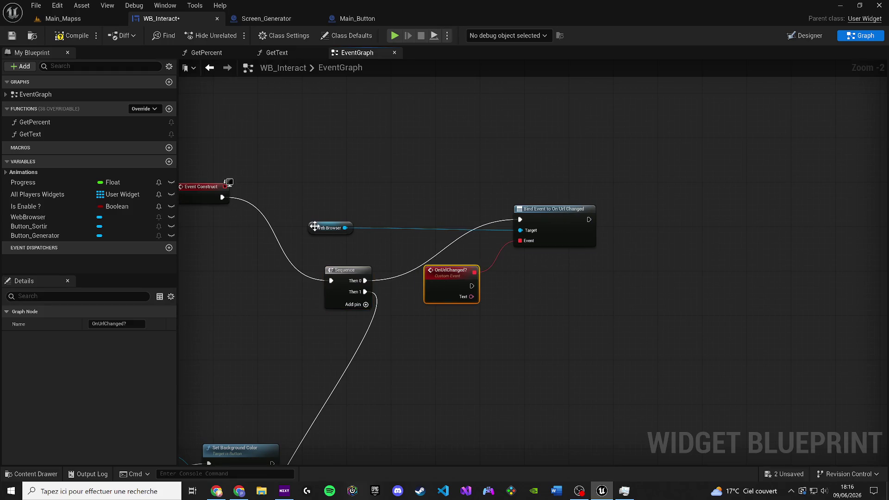
{"action": "left_click_drag", "start_coordinate": [315, 226], "coordinate": [396, 228]}
Set Tool Tip Text from OnUrlChanged?'s URL text output
{"action": "left_click_drag", "start_coordinate": [470, 297], "coordinate": [557, 331]}
{"action": "type", "text": "set tex"}
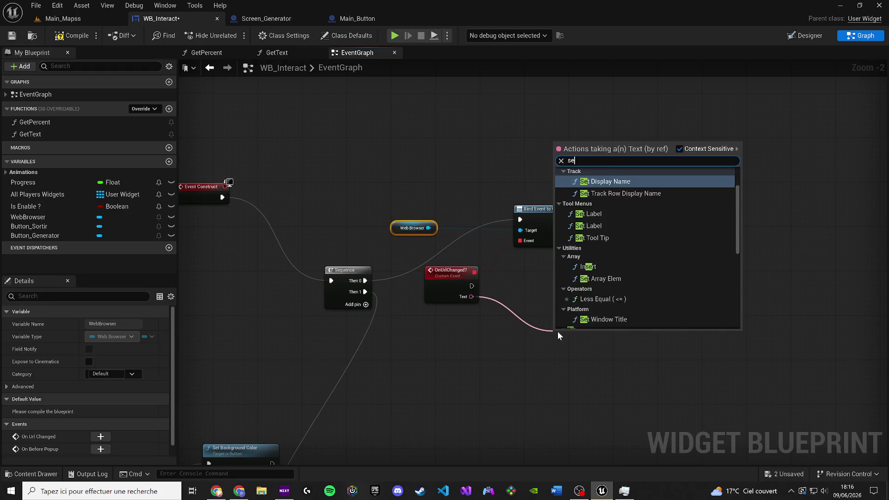
{"action": "key", "text": "Return"}
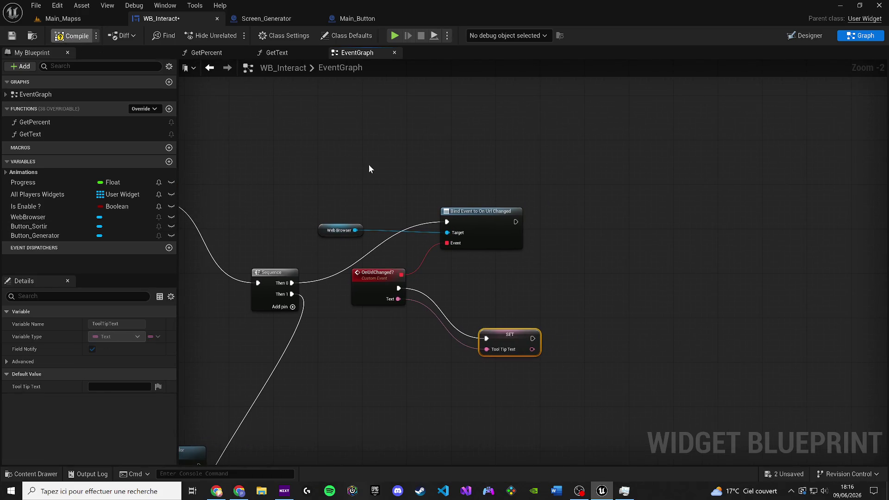
{"action": "left_click_drag", "start_coordinate": [343, 151], "coordinate": [313, 154]}
{"action": "mouse_move", "coordinate": [479, 346]}
{"action": "left_mouse_down"}
{"action": "mouse_move", "coordinate": [468, 302]}
{"action": "mouse_move", "coordinate": [456, 296]}
{"action": "left_mouse_up"}
{"action": "left_click_drag", "start_coordinate": [533, 309], "coordinate": [450, 316]}
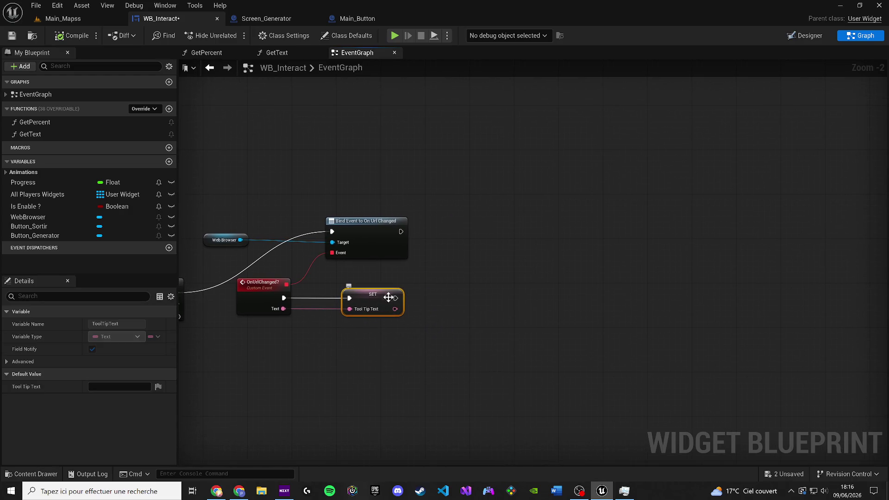
Add Set Visibility Hidden on the Web Browser, save WB_Interact, and switch to Main_Mapps
{"action": "left_click_drag", "start_coordinate": [362, 270], "coordinate": [578, 336]}
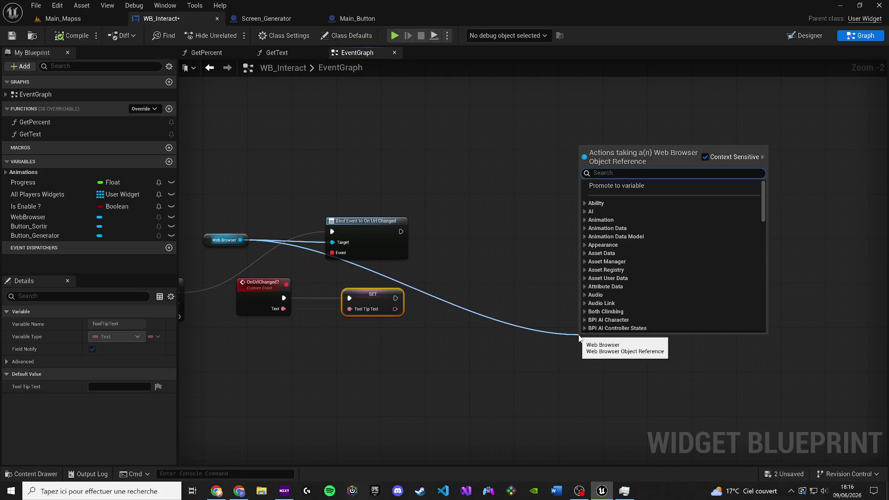
{"action": "type", "text": "visi"}
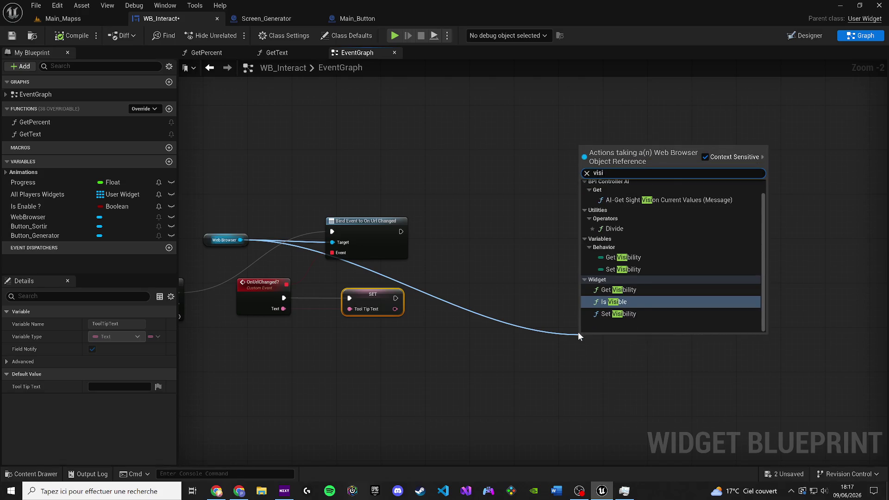
{"action": "left_click", "coordinate": [632, 311]}
{"action": "scroll", "coordinate": [472, 317], "scroll_direction": "up", "scroll_amount": 2}
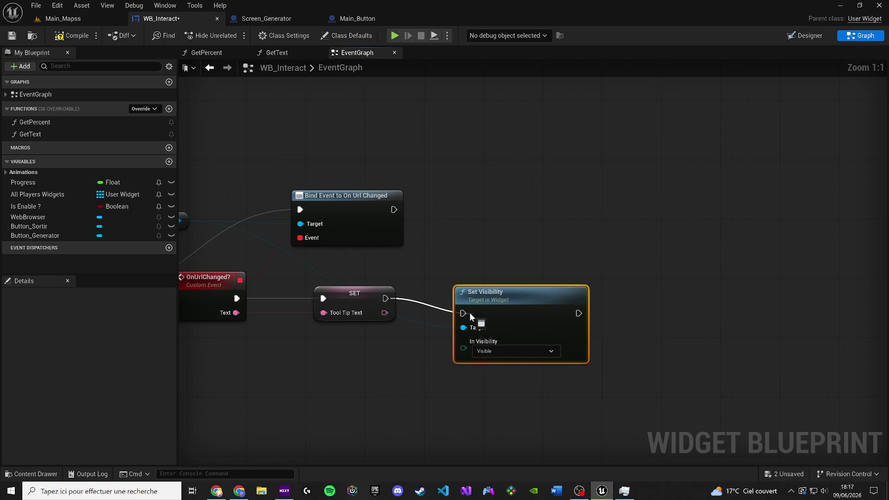
{"action": "left_click", "coordinate": [532, 351]}
{"action": "left_click", "coordinate": [504, 381]}
{"action": "left_click_drag", "start_coordinate": [492, 315], "coordinate": [478, 300]}
{"action": "left_click", "coordinate": [12, 36]}
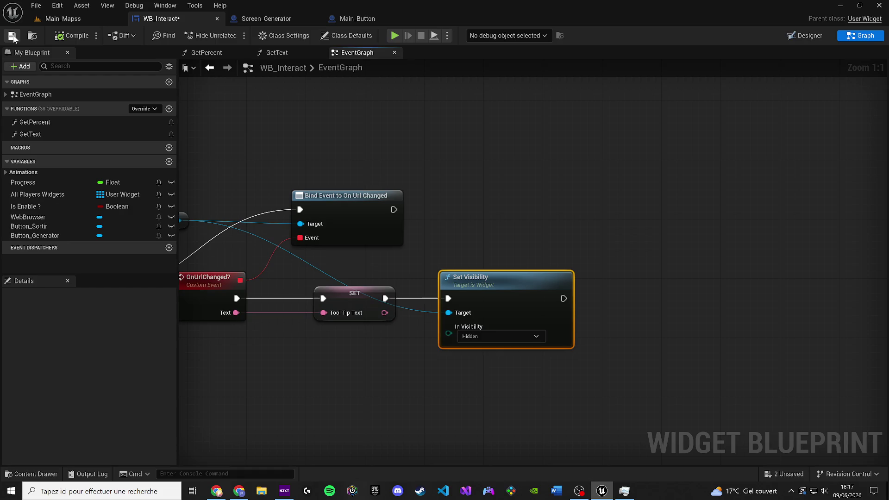
{"action": "left_click", "coordinate": [63, 19]}
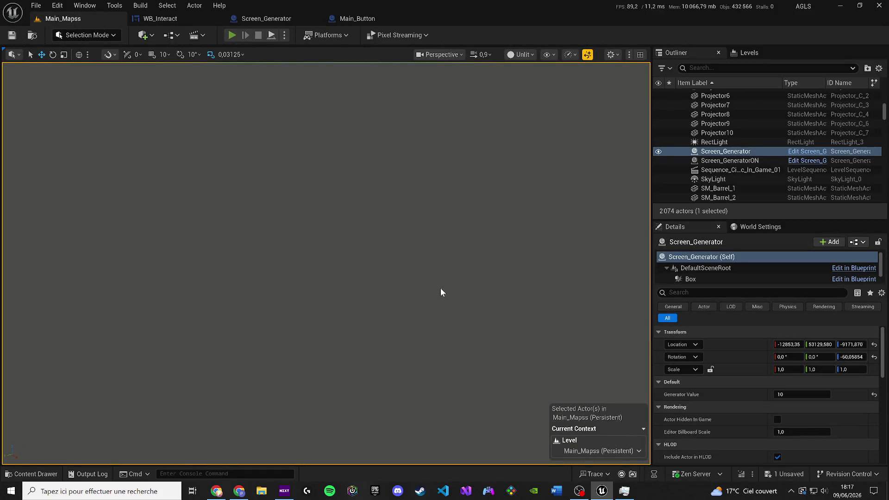
Run a quick play test of the level, which goes black, then return to WB_Interact's event graph
{"action": "key", "text": "alt+p"}
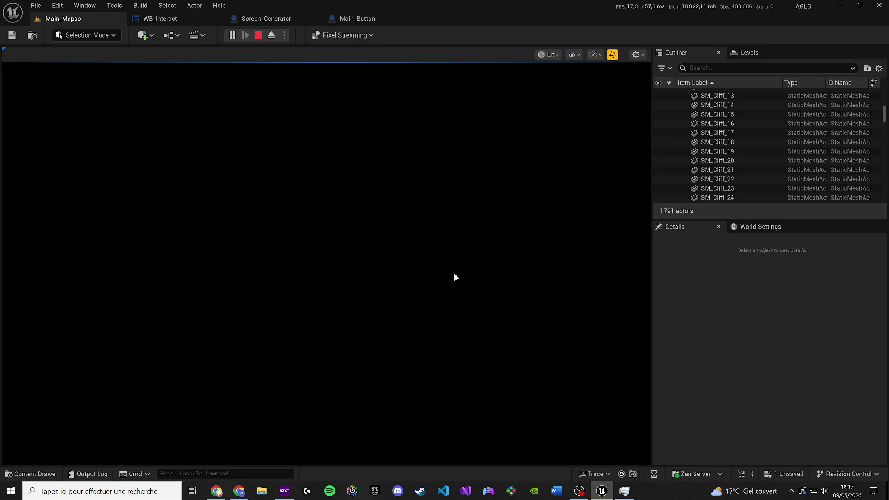
{"action": "key", "text": "Escape"}
{"action": "left_click", "coordinate": [159, 18]}
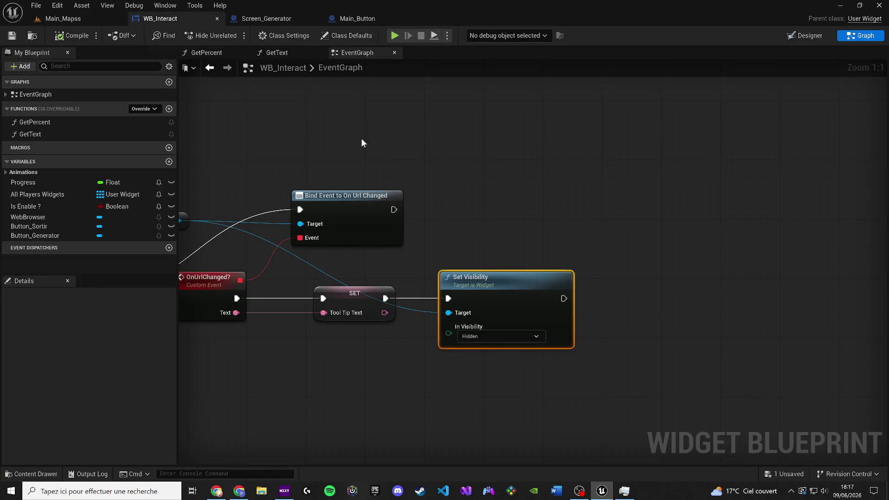
Unwire Set Visibility by cutting and pasting it, then search Web Browser actions for 'interact'
{"action": "left_click_drag", "start_coordinate": [459, 286], "coordinate": [663, 303]}
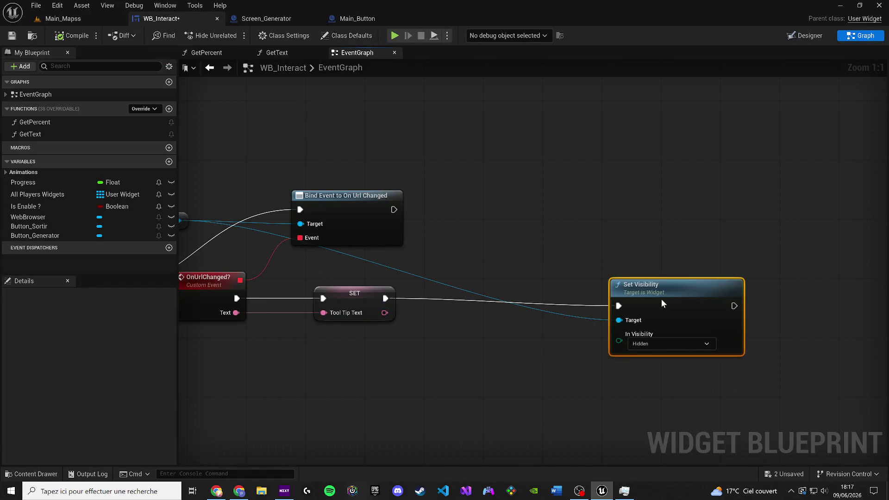
{"action": "scroll", "coordinate": [633, 218], "scroll_direction": "down", "scroll_amount": 2}
{"action": "key", "text": "ctrl+x"}
{"action": "key", "text": "ctrl+v"}
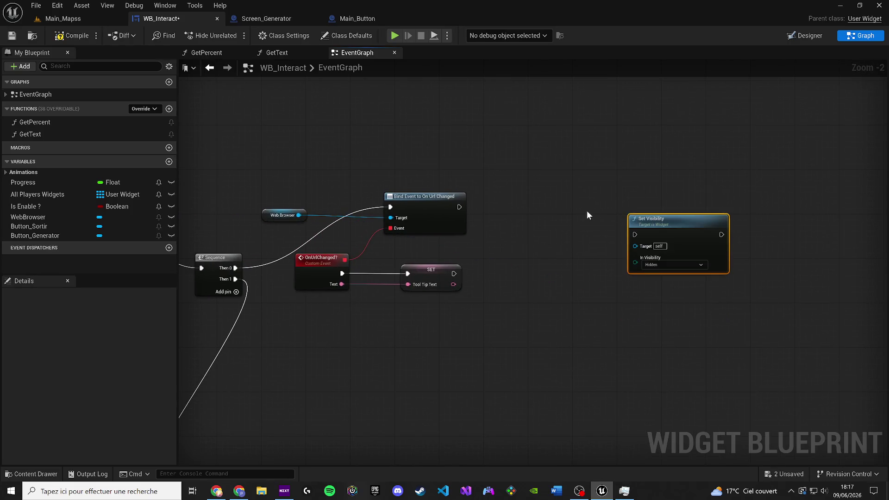
{"action": "scroll", "coordinate": [522, 218], "scroll_direction": "up", "scroll_amount": 1}
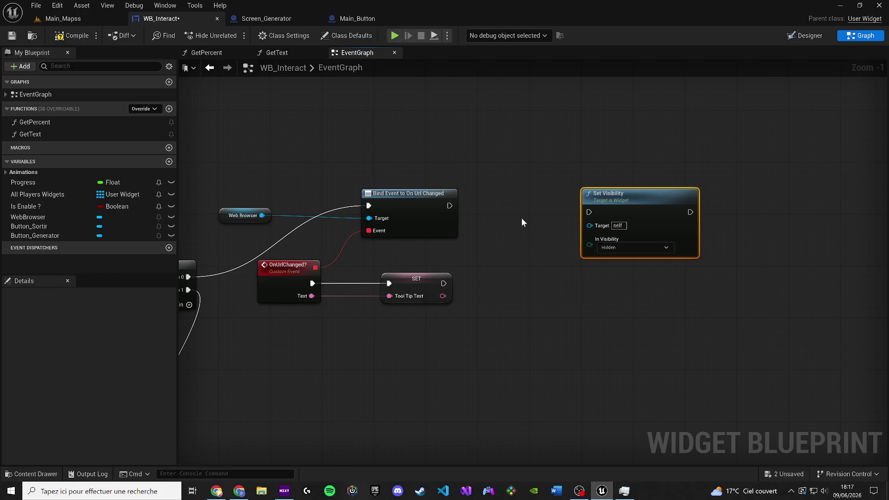
{"action": "left_click_drag", "start_coordinate": [261, 216], "coordinate": [696, 412]}
{"action": "type", "text": "i"}
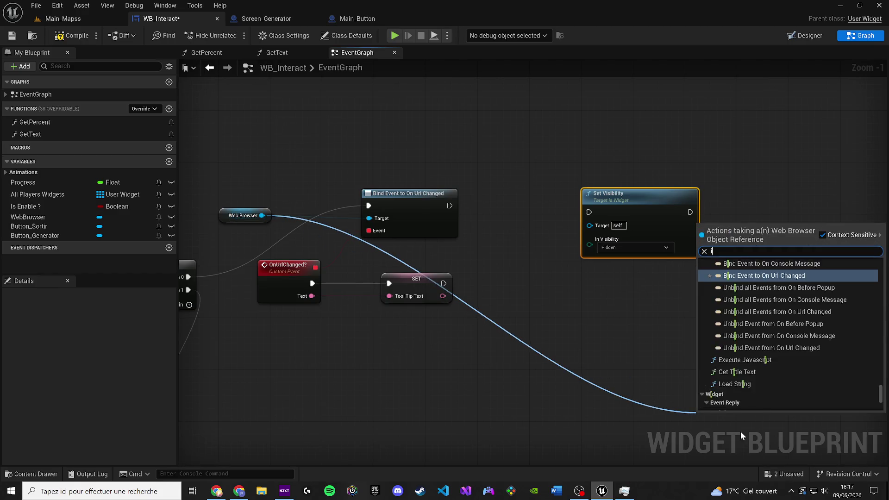
{"action": "type", "text": "nteract"}
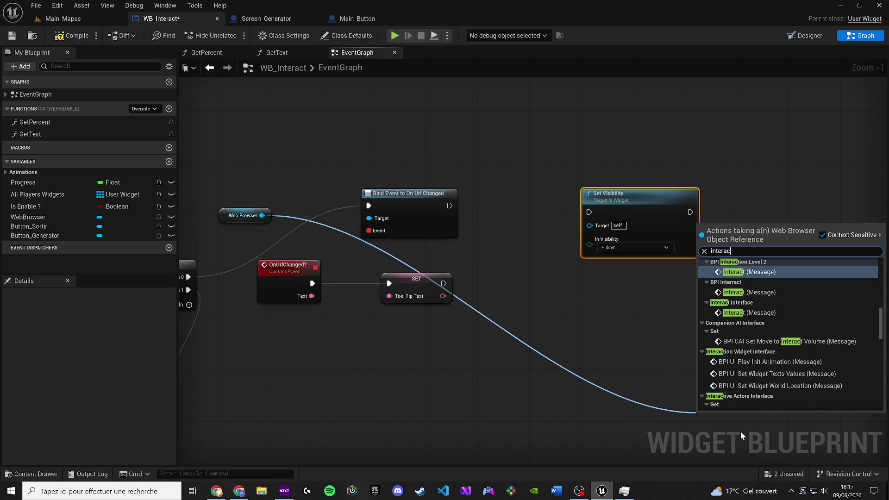
Add an Execute Javascript node from the Web Browser reference via a 'javascript' search
{"action": "mouse_move", "coordinate": [880, 332]}
{"action": "left_mouse_down"}
{"action": "mouse_move", "coordinate": [881, 402]}
{"action": "mouse_move", "coordinate": [869, 255]}
{"action": "left_mouse_up"}
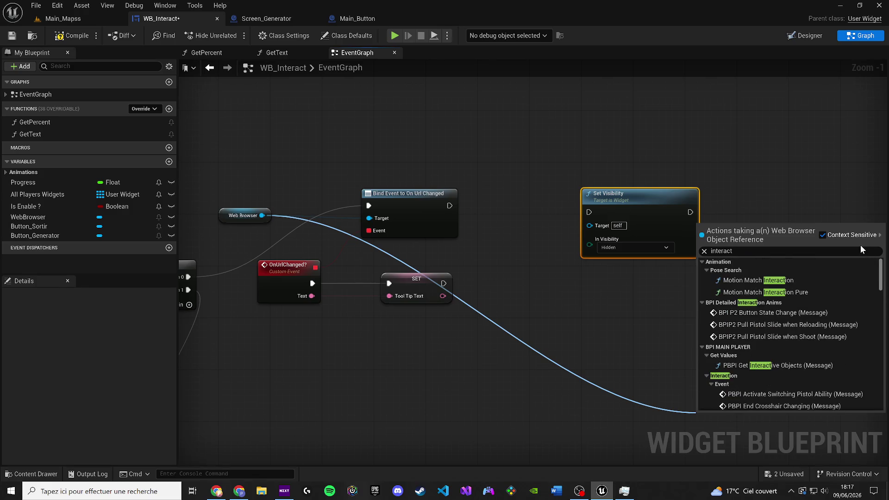
{"action": "scroll", "coordinate": [868, 282], "scroll_direction": "down", "scroll_amount": 5}
{"action": "scroll", "coordinate": [868, 287], "scroll_direction": "down", "scroll_amount": 2}
{"action": "scroll", "coordinate": [869, 288], "scroll_direction": "down", "scroll_amount": 8}
{"action": "scroll", "coordinate": [868, 306], "scroll_direction": "down", "scroll_amount": 10}
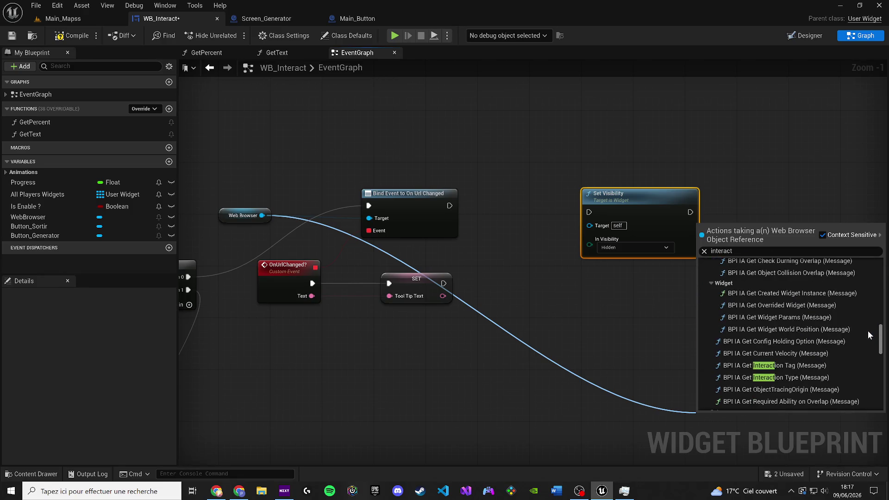
{"action": "scroll", "coordinate": [868, 331], "scroll_direction": "down", "scroll_amount": 10}
{"action": "mouse_move", "coordinate": [262, 215]}
{"action": "left_mouse_down"}
{"action": "mouse_move", "coordinate": [557, 398]}
{"action": "mouse_move", "coordinate": [588, 232]}
{"action": "mouse_move", "coordinate": [532, 231]}
{"action": "mouse_move", "coordinate": [599, 238]}
{"action": "mouse_move", "coordinate": [605, 282]}
{"action": "mouse_move", "coordinate": [547, 318]}
{"action": "mouse_move", "coordinate": [528, 323]}
{"action": "mouse_move", "coordinate": [414, 302]}
{"action": "left_mouse_up"}
{"action": "type", "text": "javascript"}
{"action": "key", "text": "Return"}
Delete the Set Visibility and SET Tool Tip Text nodes
{"action": "left_click", "coordinate": [632, 198]}
{"action": "key", "text": "Delete"}
{"action": "left_click", "coordinate": [404, 296]}
{"action": "key", "text": "Delete"}
Wire OnUrlChanged into Execute Javascript, rearrange the nodes, and disconnect its Script Text
{"action": "mouse_move", "coordinate": [313, 283]}
{"action": "left_mouse_down"}
{"action": "mouse_move", "coordinate": [389, 309]}
{"action": "mouse_move", "coordinate": [439, 285]}
{"action": "mouse_move", "coordinate": [446, 292]}
{"action": "mouse_move", "coordinate": [444, 285]}
{"action": "mouse_move", "coordinate": [312, 296]}
{"action": "left_mouse_up"}
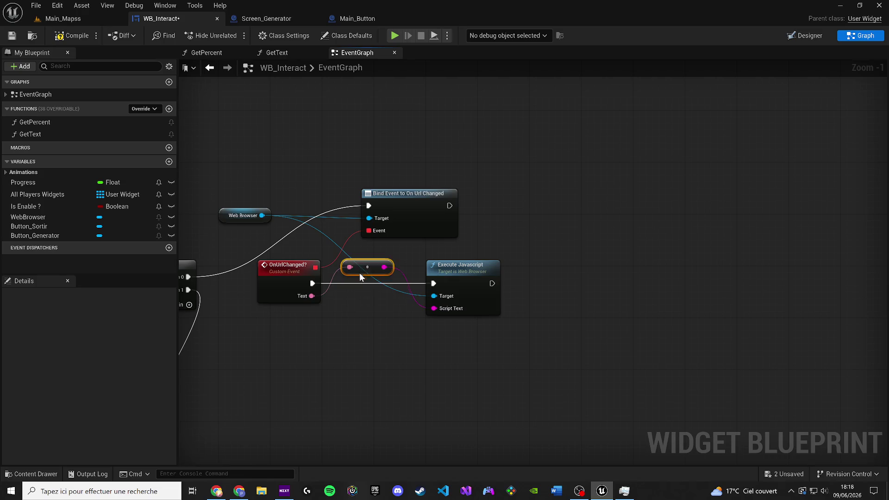
{"action": "left_click_drag", "start_coordinate": [360, 274], "coordinate": [372, 324]}
{"action": "left_click_drag", "start_coordinate": [465, 268], "coordinate": [526, 267]}
{"action": "left_click", "coordinate": [466, 309], "text": "alt"}
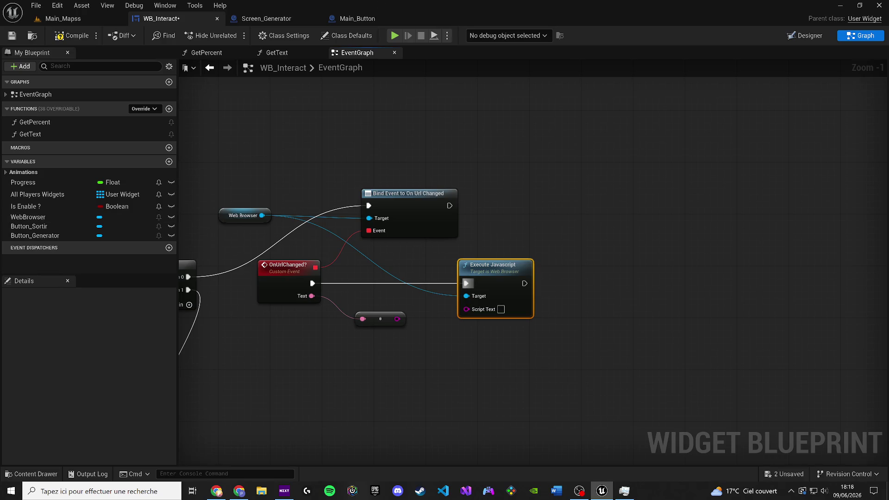
{"action": "left_click", "coordinate": [239, 491]}
{"action": "key", "text": "super"}
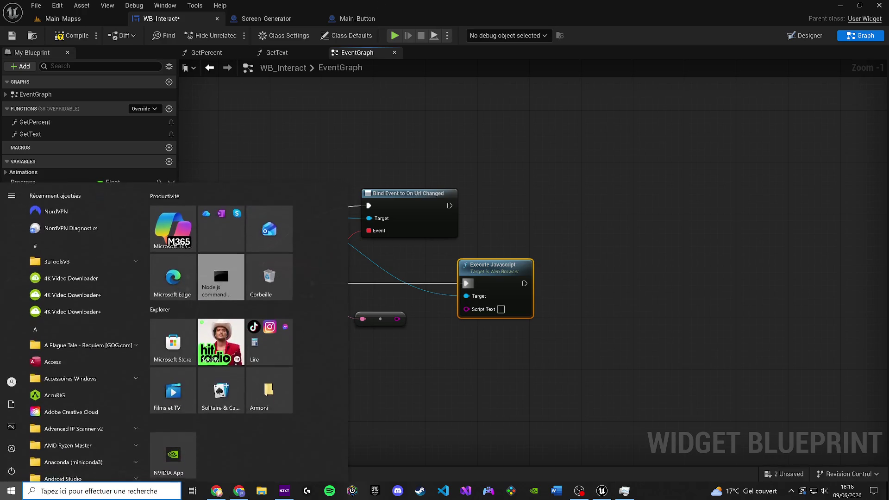
Return to the Main_Mapps level editor tab
{"action": "key", "text": "super"}
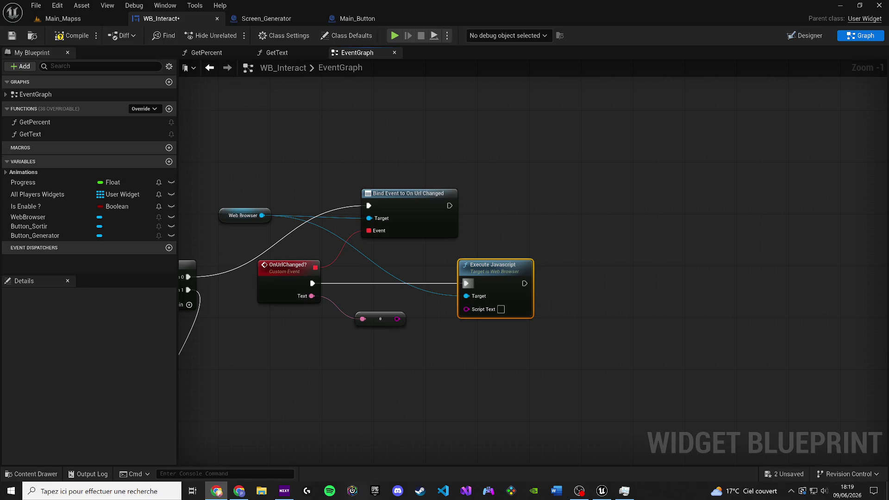
{"action": "left_click", "coordinate": [51, 19]}
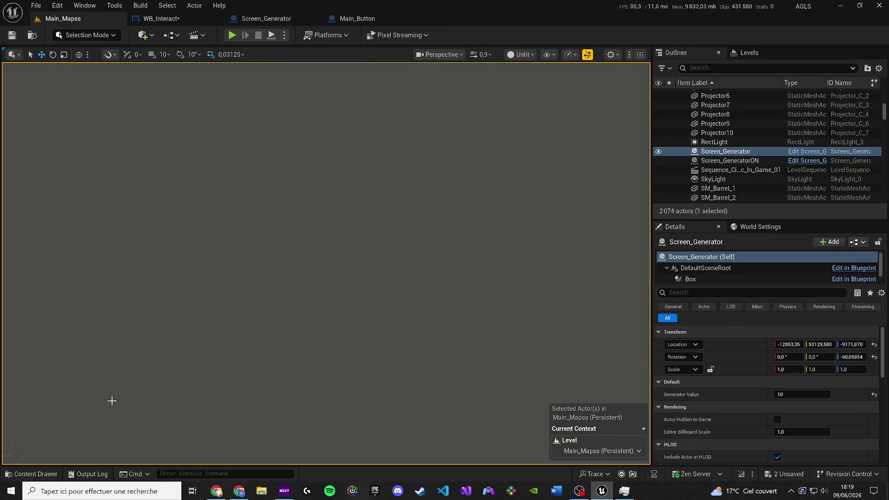
Run an autocompleted console command starting with 'edi'
{"action": "left_click", "coordinate": [185, 473]}
{"action": "type", "text": "e"}
{"action": "type", "text": "di"}
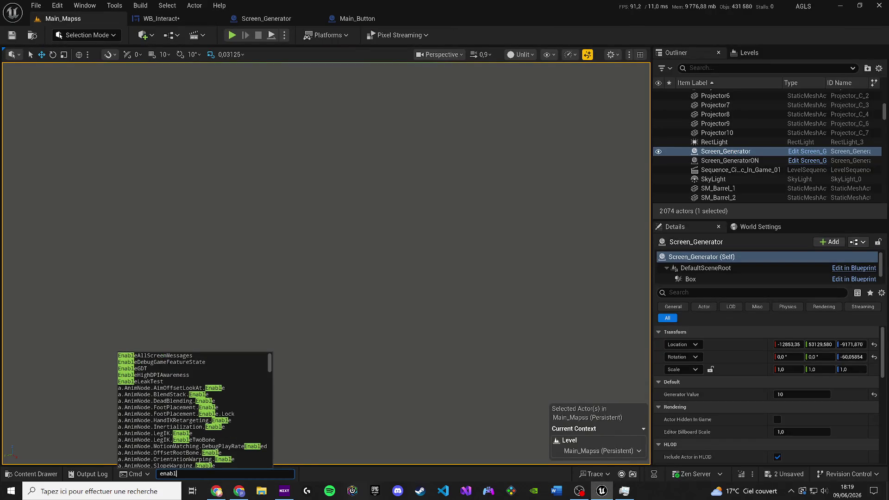
{"action": "key", "text": "Down"}
{"action": "key", "text": "Return"}
Close the Main_Button blueprint and go back to the WB_Interact event graph
{"action": "left_click", "coordinate": [352, 18]}
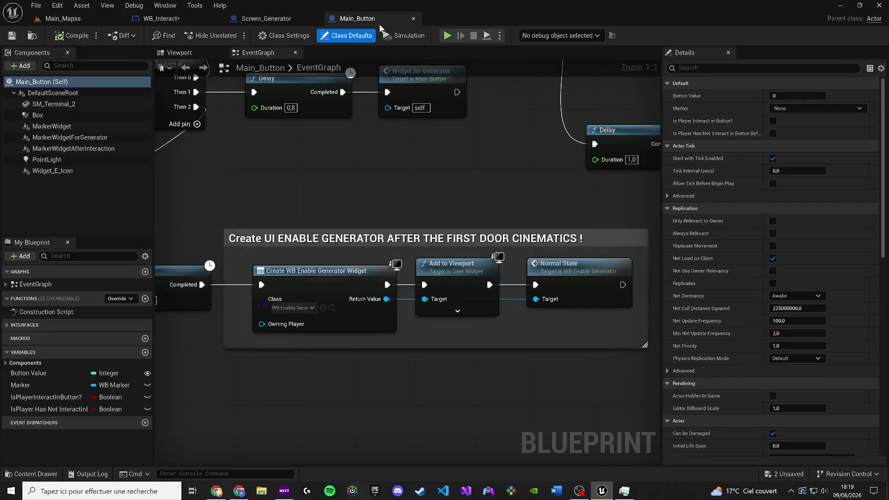
{"action": "left_click", "coordinate": [266, 22]}
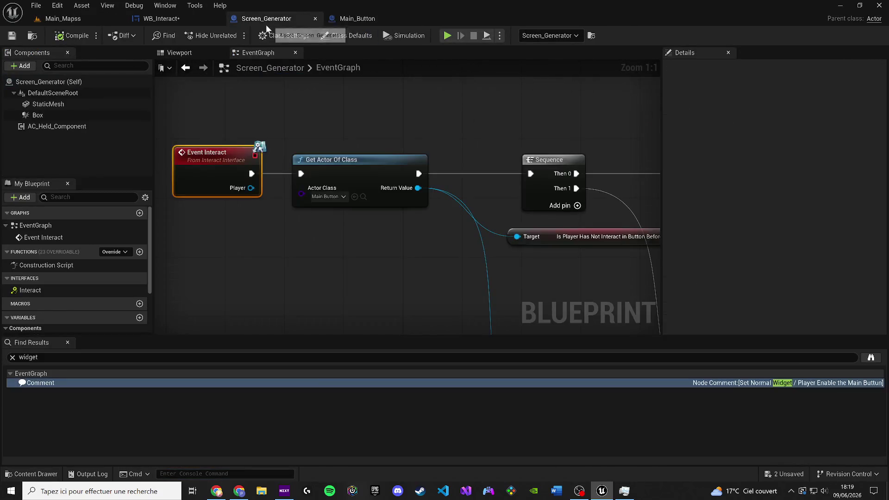
{"action": "left_click", "coordinate": [409, 20]}
{"action": "left_click", "coordinate": [413, 18]}
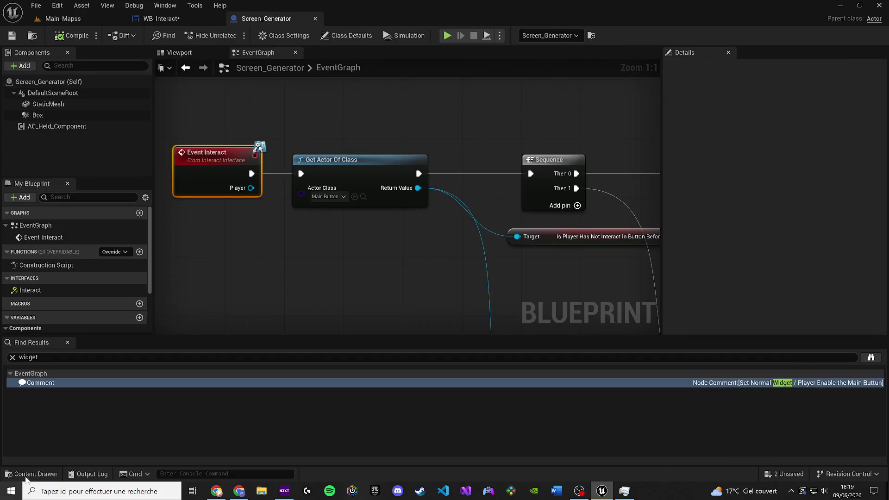
{"action": "left_click", "coordinate": [173, 19]}
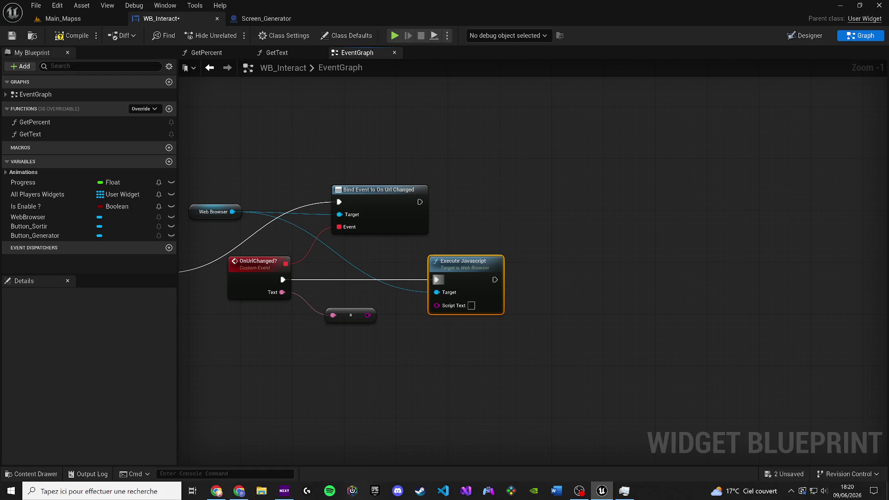
{"action": "left_click", "coordinate": [216, 490]}
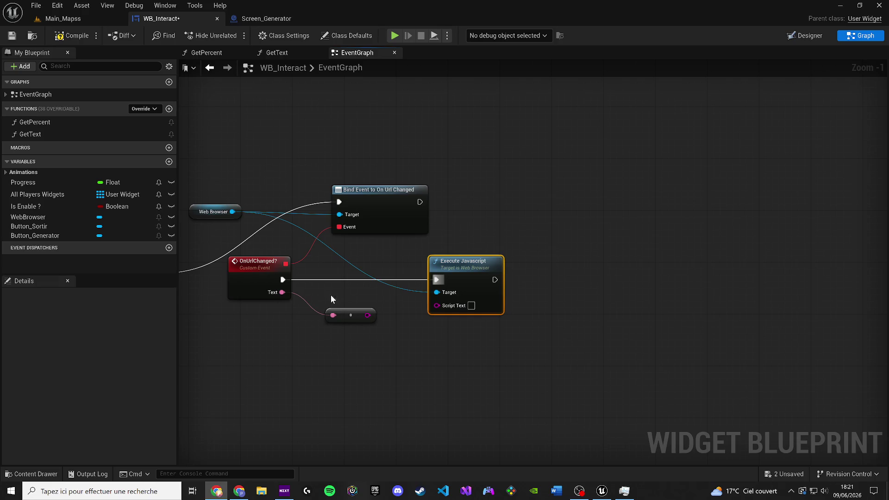
{"action": "left_click", "coordinate": [471, 305]}
Paste the script into Execute Javascript's Script Text, then compile and save
{"action": "key", "text": "ctrl+v"}
{"action": "left_click", "coordinate": [355, 381]}
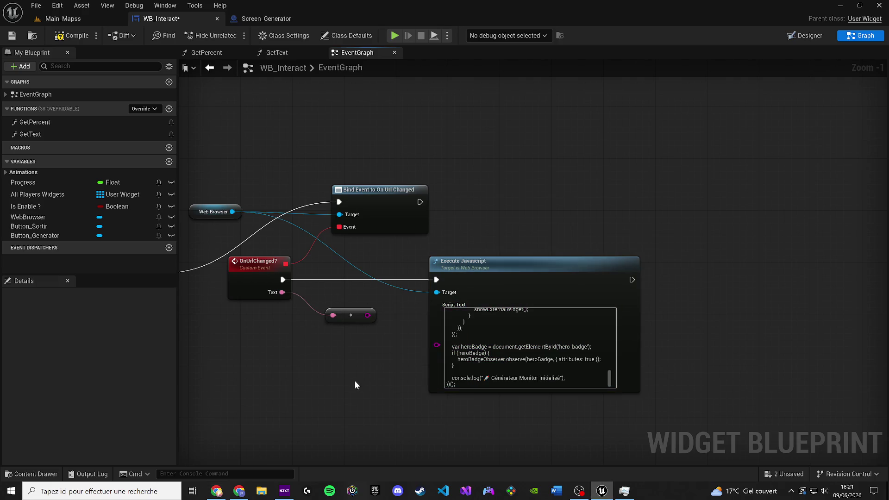
{"action": "left_click", "coordinate": [74, 37]}
{"action": "left_click", "coordinate": [12, 36]}
Play-test Main_Mapss, trigger the green generator popup, dismiss its alerts, and stop play
{"action": "left_click", "coordinate": [83, 18]}
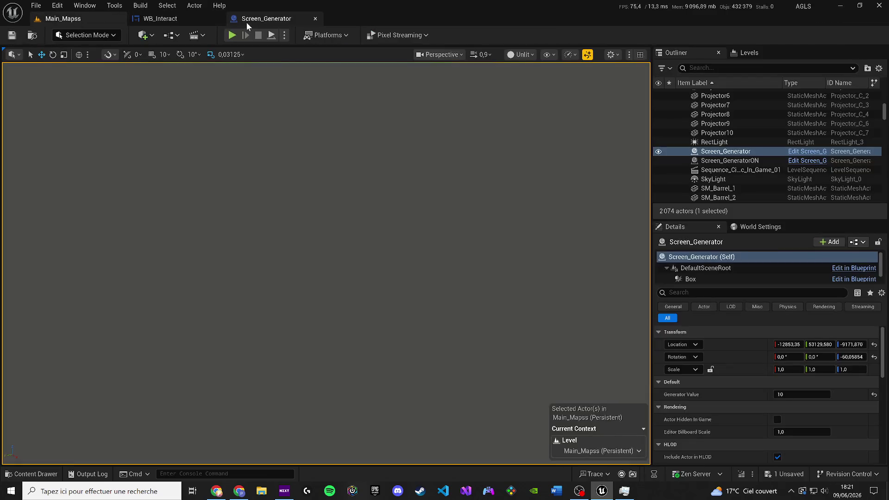
{"action": "key", "text": "alt+p"}
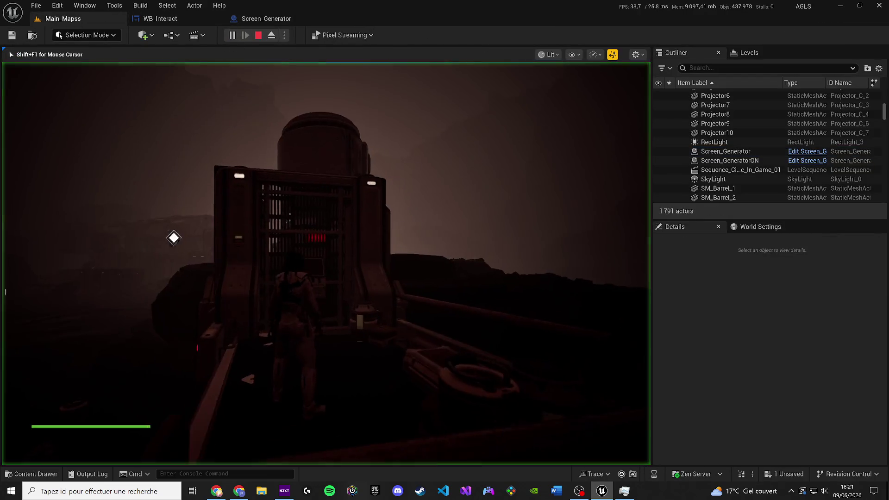
{"action": "key", "text": "e"}
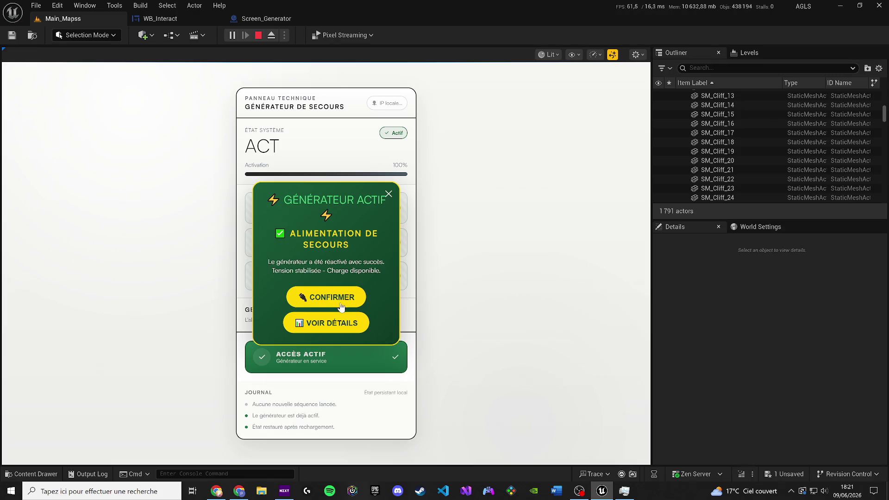
{"action": "left_click_drag", "start_coordinate": [333, 200], "coordinate": [354, 200]}
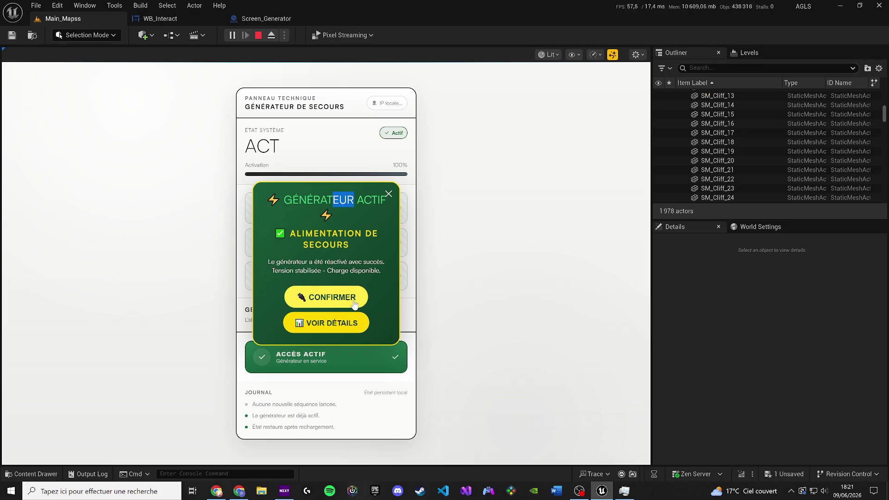
{"action": "left_click", "coordinate": [346, 322]}
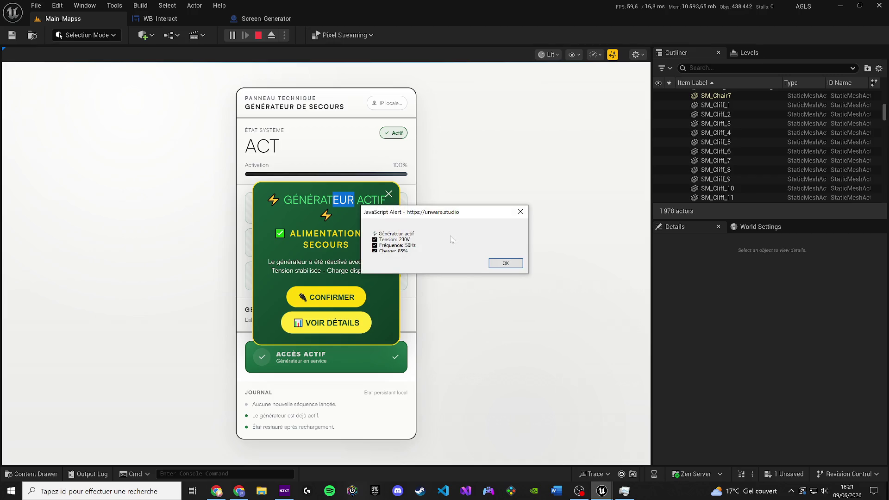
{"action": "left_click", "coordinate": [499, 263]}
{"action": "left_click", "coordinate": [327, 303]}
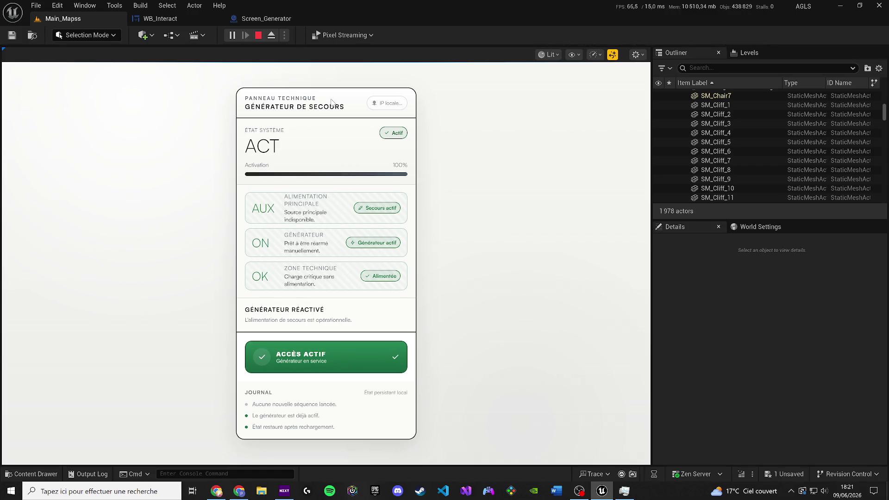
{"action": "key", "text": "alt+Tab"}
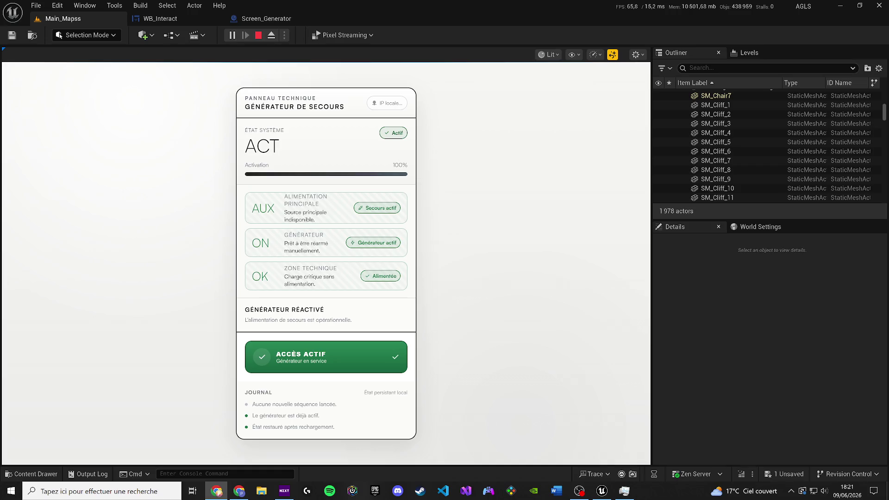
{"action": "left_click", "coordinate": [258, 36]}
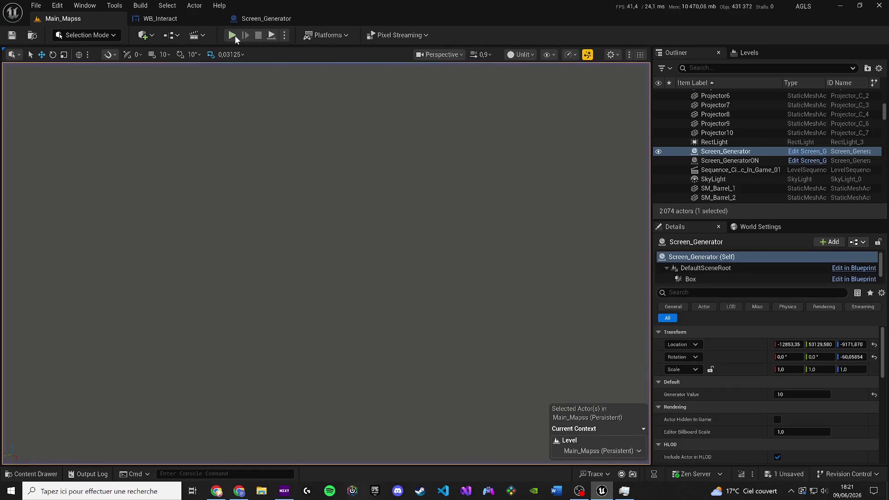
Start another play session and confirm the generator popup, leaving the panel at ACCÈS ACTIF
{"action": "key", "text": "alt+p"}
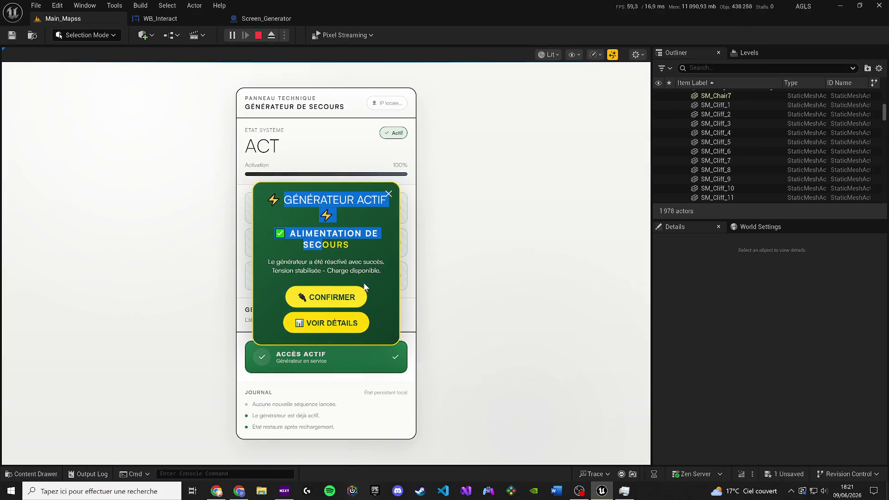
{"action": "left_click", "coordinate": [342, 300]}
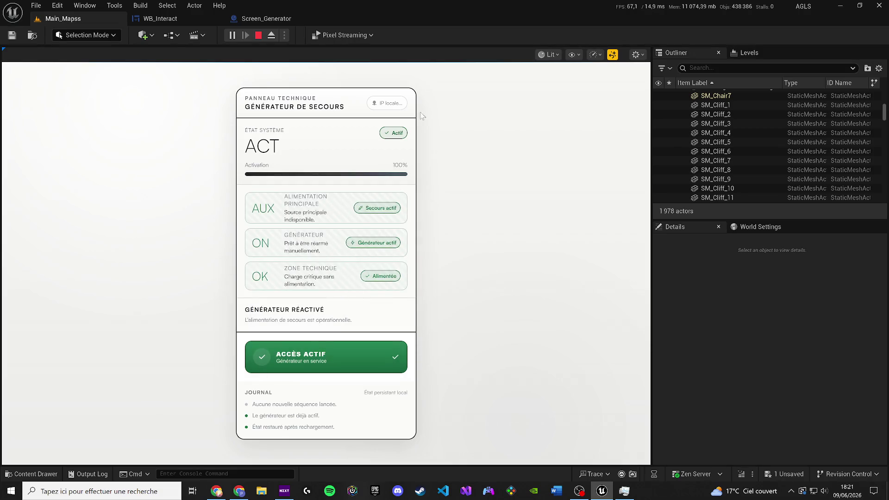
{"action": "left_click", "coordinate": [216, 491]}
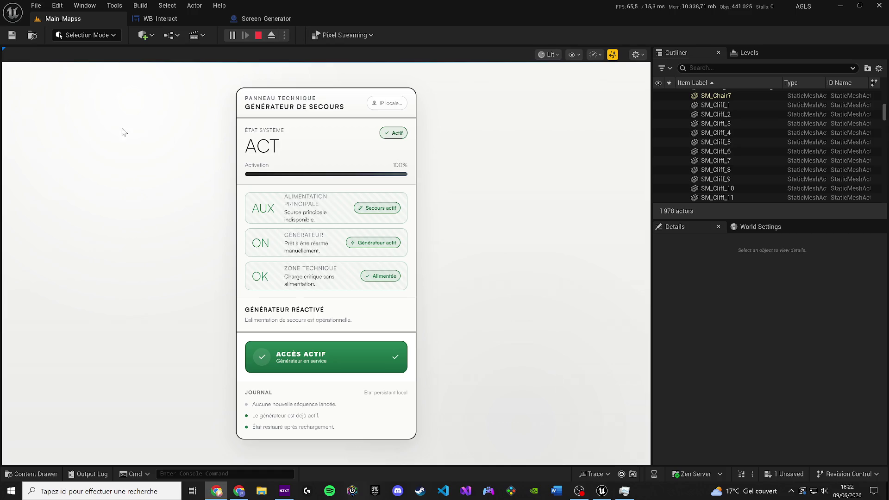
Stop play and select all of WB_Interact's Execute Javascript script text
{"action": "left_click", "coordinate": [259, 35]}
{"action": "left_click", "coordinate": [188, 14]}
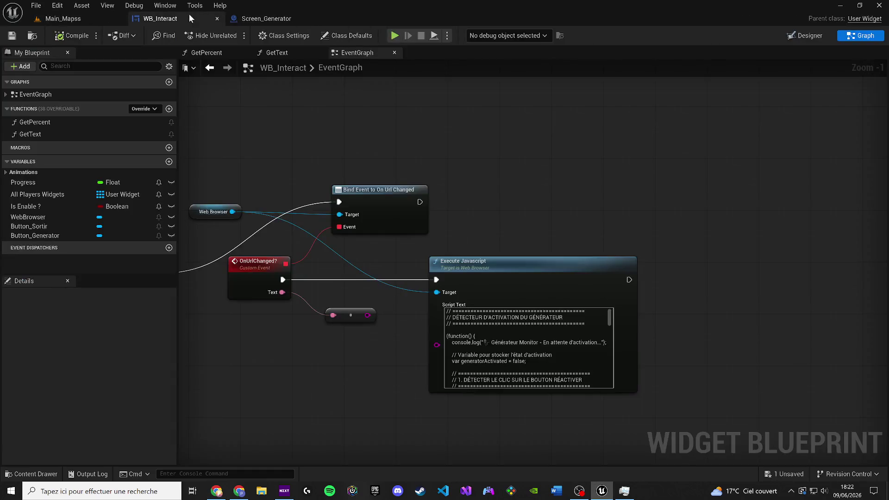
{"action": "key", "text": "ctrl+a"}
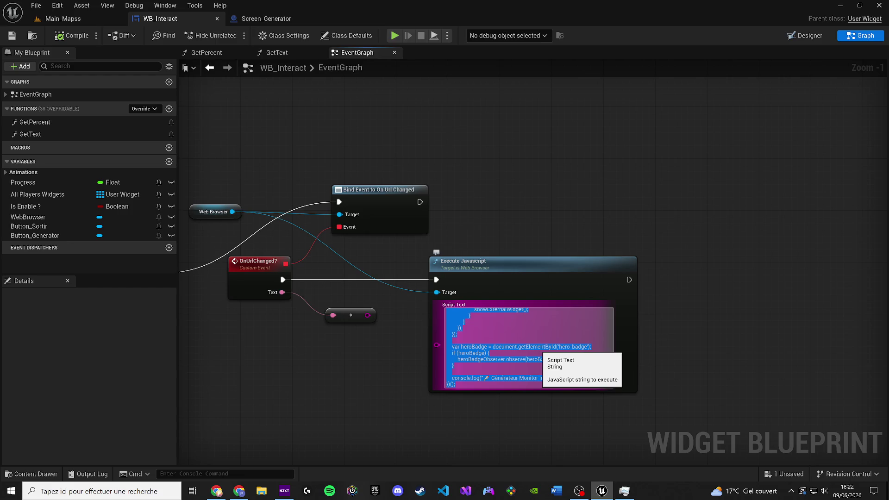
Paste the script into Notepad and save it as 'execure java widget ok.txt' on the desktop
{"action": "key", "text": "super"}
{"action": "type", "text": "bloc"}
{"action": "key", "text": "Return"}
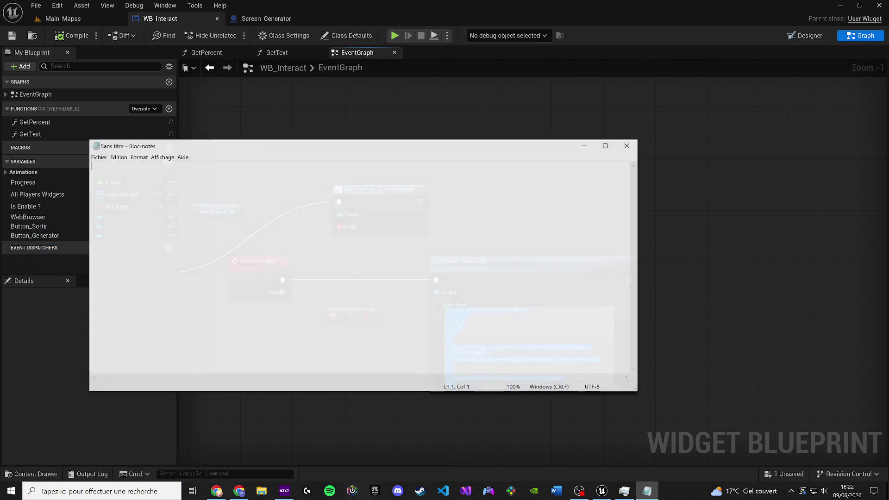
{"action": "key", "text": "ctrl+v"}
{"action": "key", "text": "ctrl+s"}
{"action": "type", "text": "execure j"}
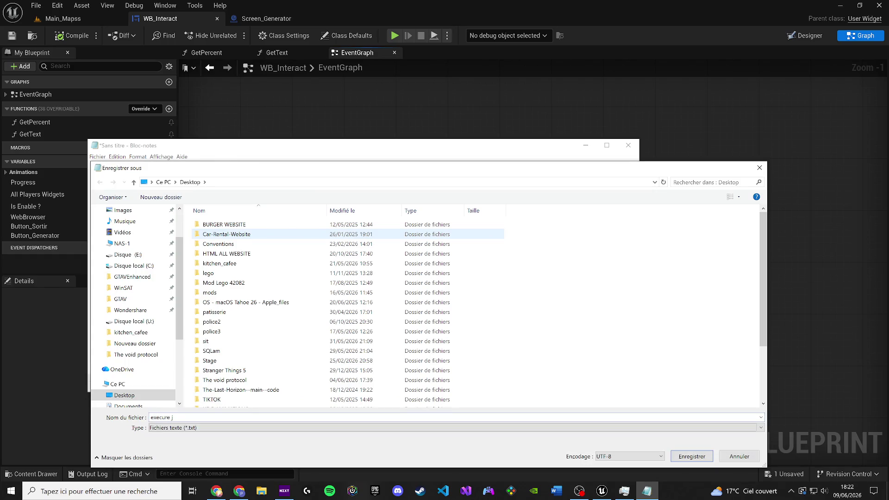
{"action": "type", "text": "ava widget ok"}
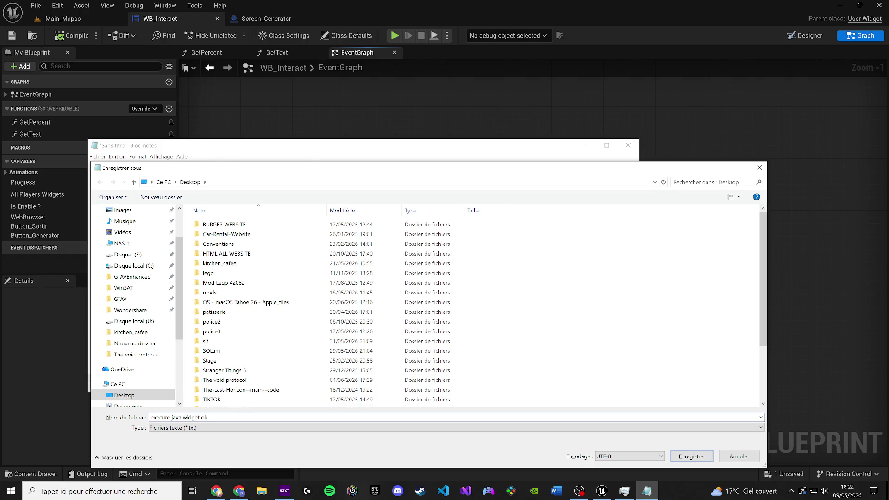
{"action": "key", "text": "Return"}
{"action": "left_click", "coordinate": [629, 145]}
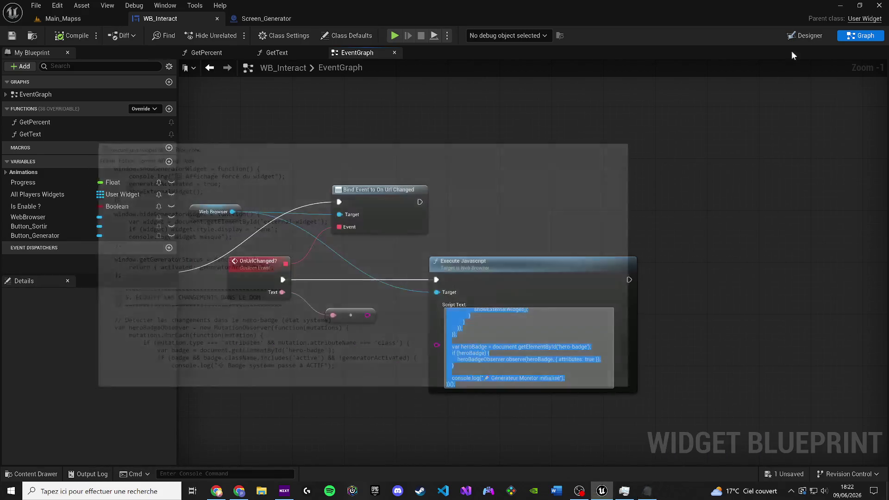
{"action": "left_click", "coordinate": [840, 5]}
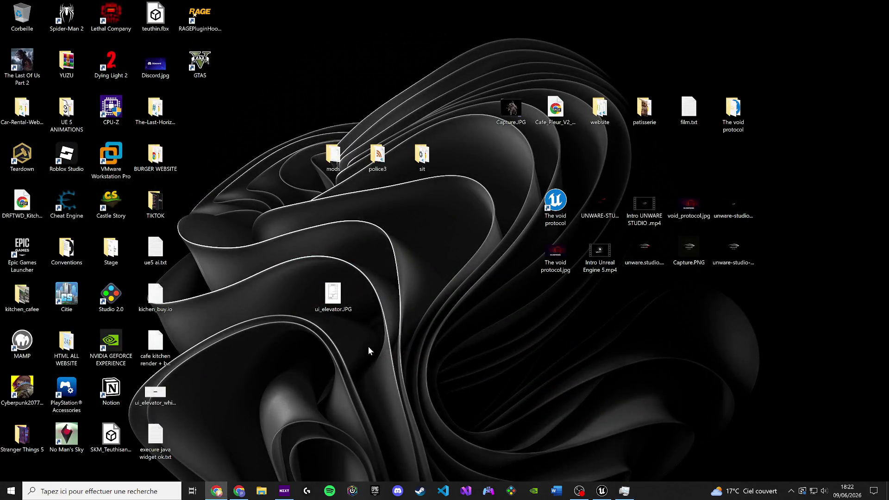
Restore the Unreal Editor window from the taskbar, showing the WB_Interact graph
{"action": "mouse_move", "coordinate": [580, 492]}
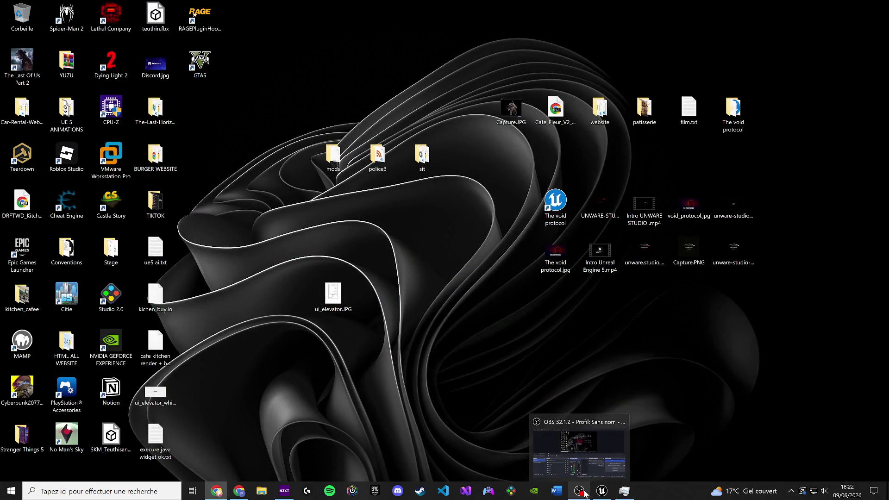
{"action": "left_click", "coordinate": [606, 492]}
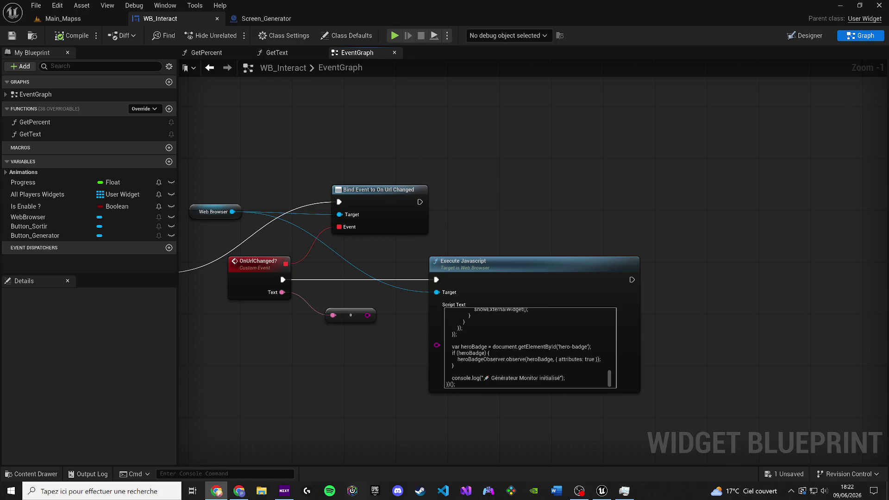
Replace the Script Text with the new white/red widget script and compile
{"action": "left_click", "coordinate": [447, 384]}
{"action": "key", "text": "ctrl+a"}
{"action": "key", "text": "ctrl+v"}
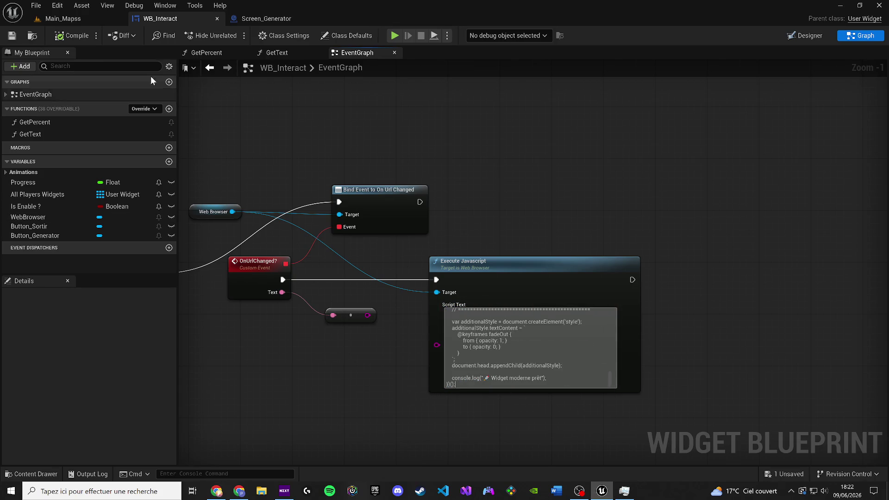
{"action": "left_click", "coordinate": [59, 38]}
Play-test Main_Mapss, confirm the red Générateur Actif modal, and return to WB_Interact
{"action": "left_click", "coordinate": [65, 19]}
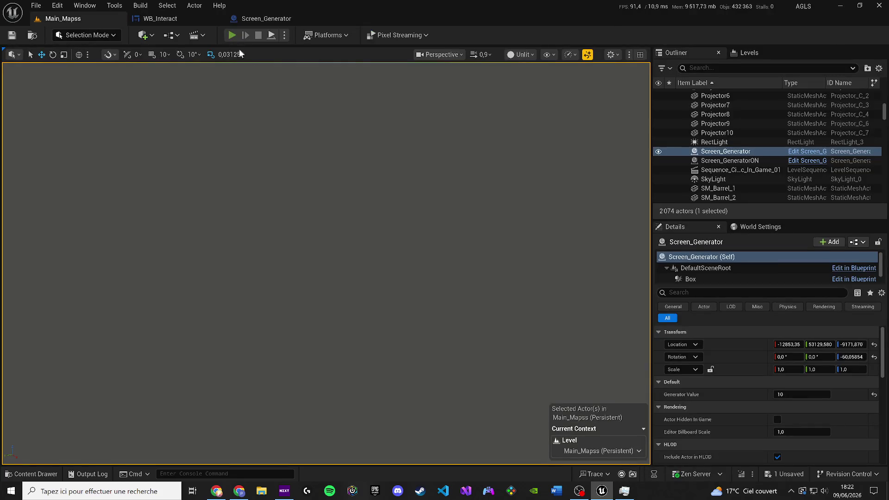
{"action": "key", "text": "alt+p"}
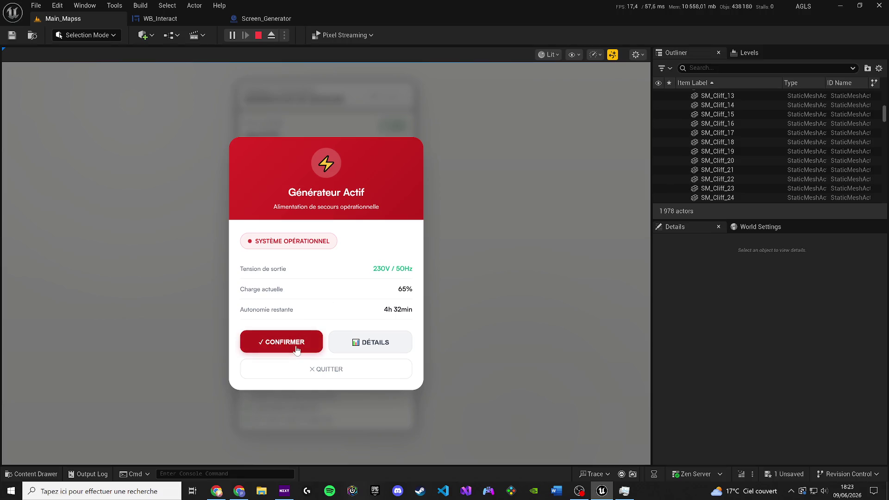
{"action": "left_click", "coordinate": [296, 350]}
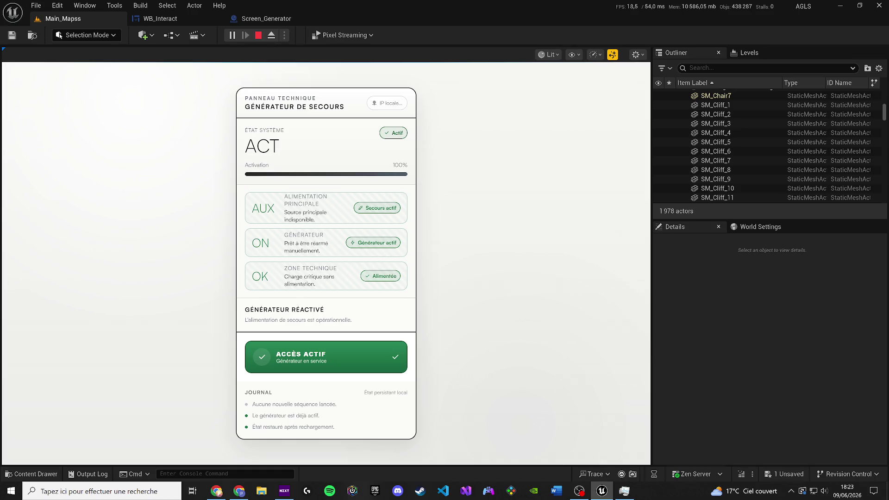
{"action": "key", "text": "alt+Tab"}
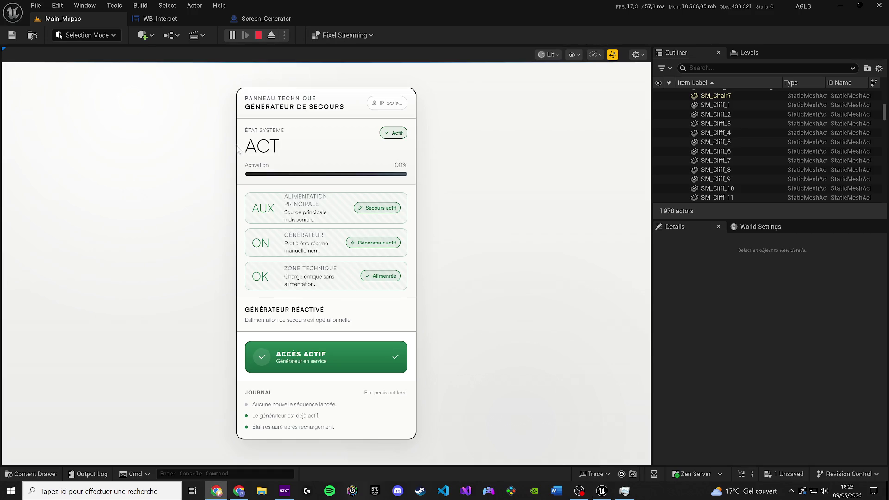
{"action": "left_click", "coordinate": [208, 19]}
{"action": "key", "text": "ctrl+a"}
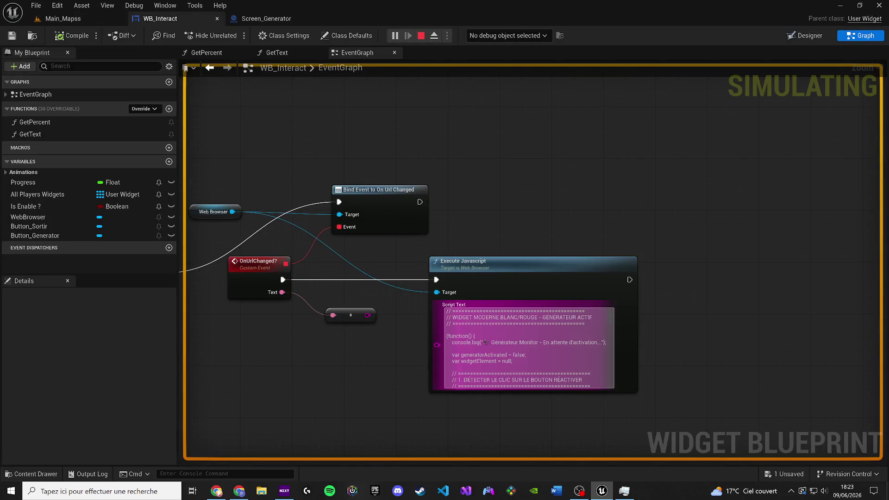
Stop the running simulation, then compile and save WB_Interact
{"action": "key", "text": "ctrl+v"}
{"action": "left_click", "coordinate": [422, 36]}
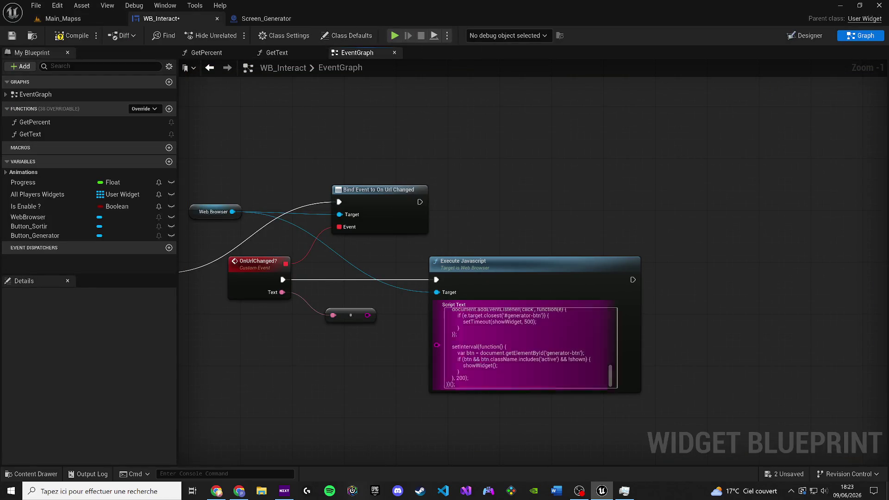
{"action": "left_click", "coordinate": [71, 36]}
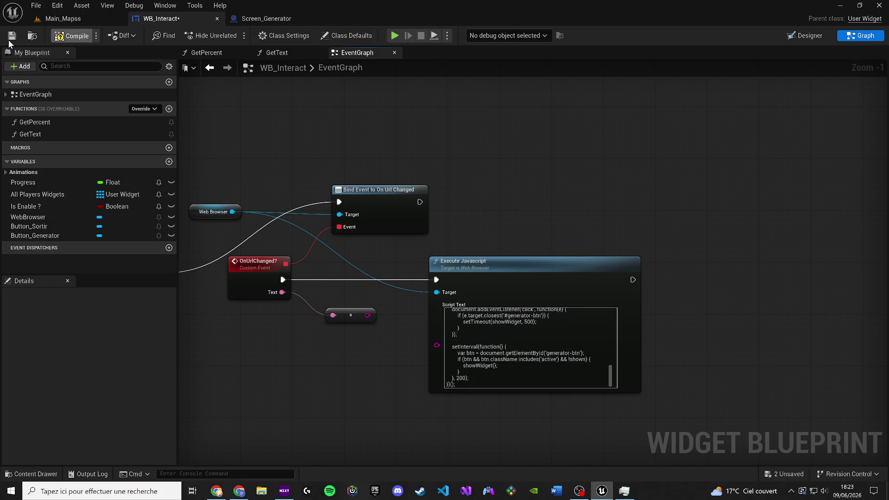
{"action": "left_click", "coordinate": [12, 36]}
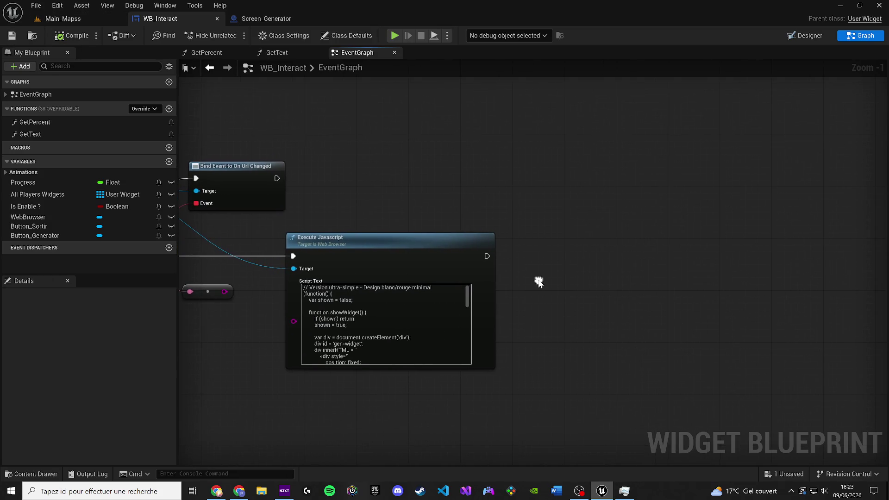
Add a Set Visibility node to the event graph
{"action": "right_click", "coordinate": [538, 280]}
{"action": "type", "text": "v"}
{"action": "key", "text": "BackSpace"}
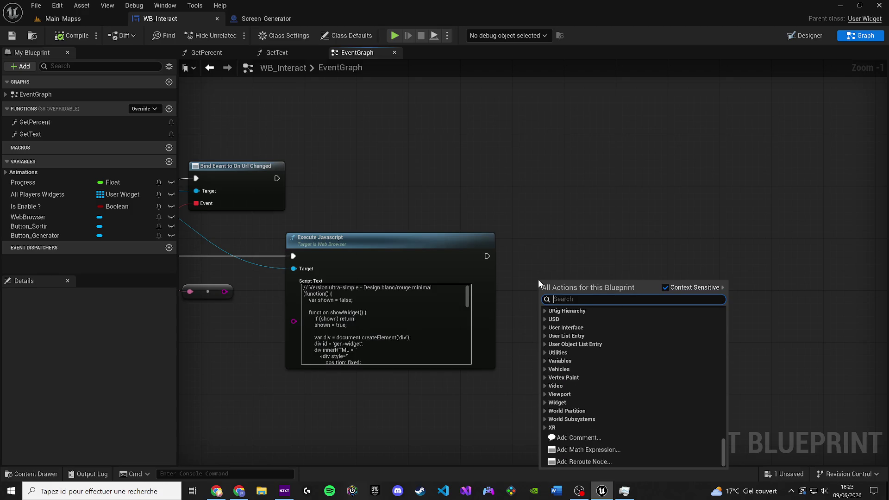
{"action": "type", "text": "set visibility"}
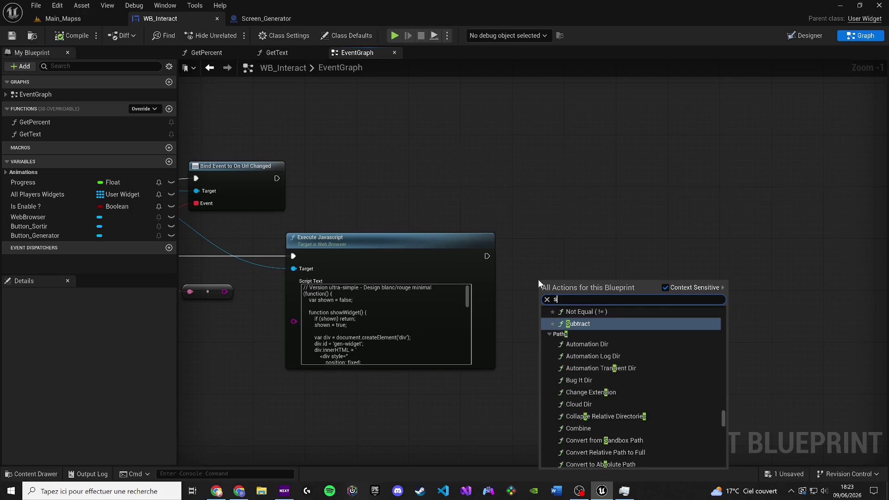
{"action": "key", "text": "Return"}
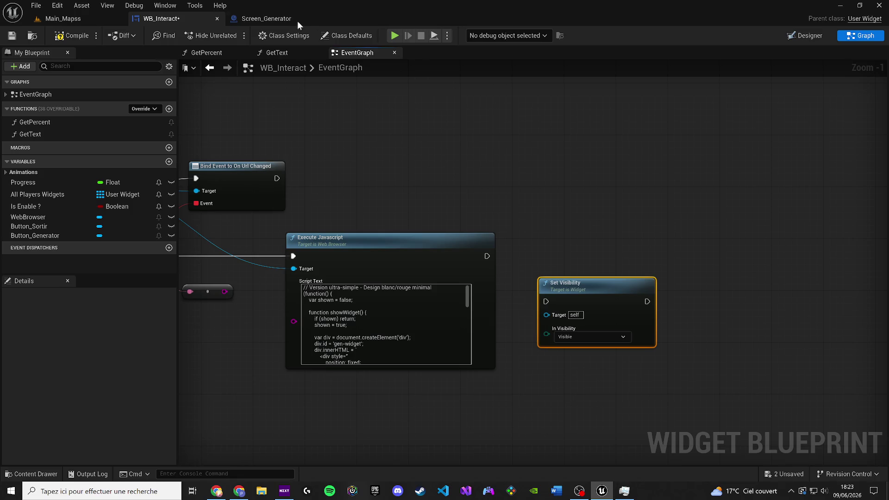
Close the GetText and GetPercent function graph tabs
{"action": "left_click", "coordinate": [278, 54]}
{"action": "left_click", "coordinate": [244, 53]}
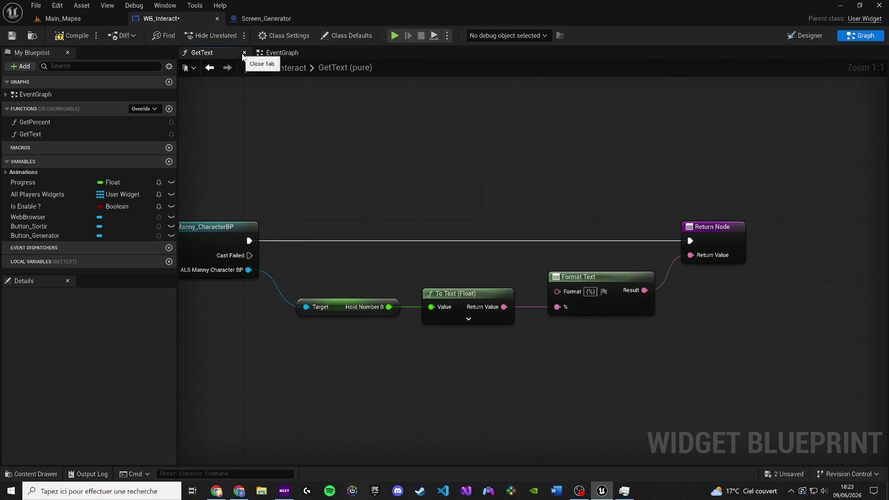
{"action": "left_click", "coordinate": [244, 53]}
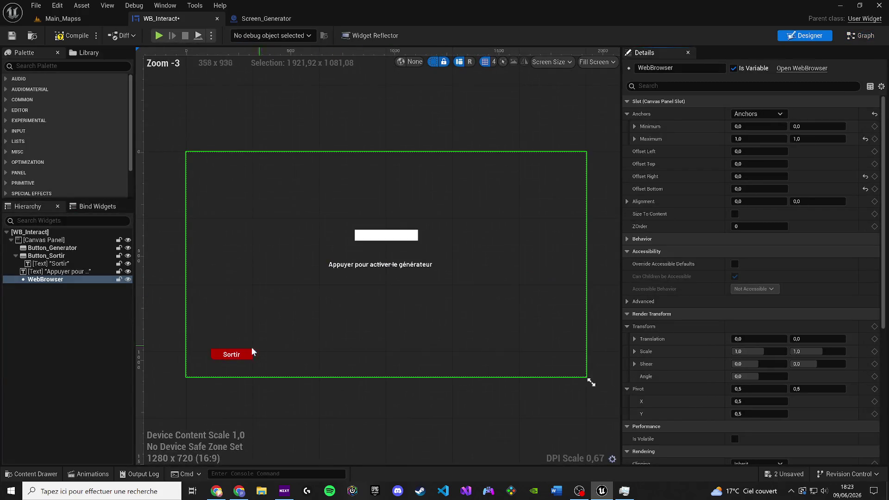
Add a Button_Sortir getter and connect it to Set Visibility's Target
{"action": "scroll", "coordinate": [231, 358], "scroll_direction": "up", "scroll_amount": 4}
{"action": "left_click", "coordinate": [40, 256]}
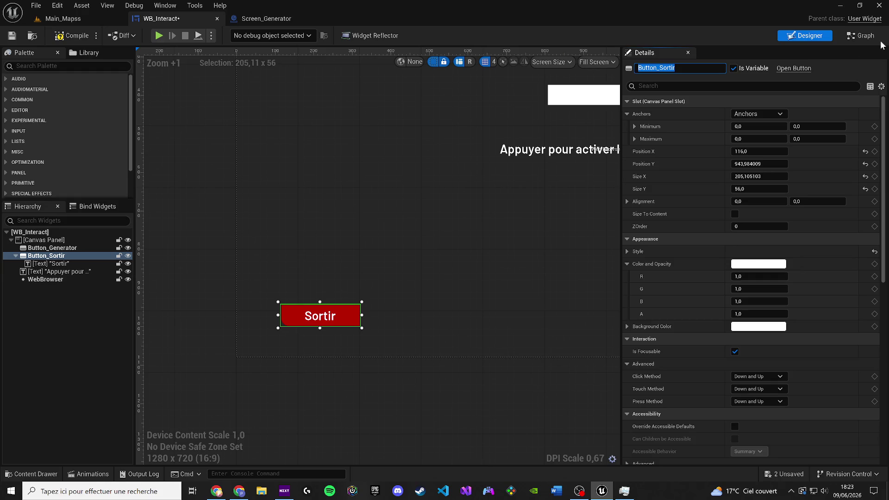
{"action": "mouse_move", "coordinate": [886, 157]}
{"action": "left_mouse_down"}
{"action": "mouse_move", "coordinate": [884, 287]}
{"action": "mouse_move", "coordinate": [869, 397]}
{"action": "left_mouse_up"}
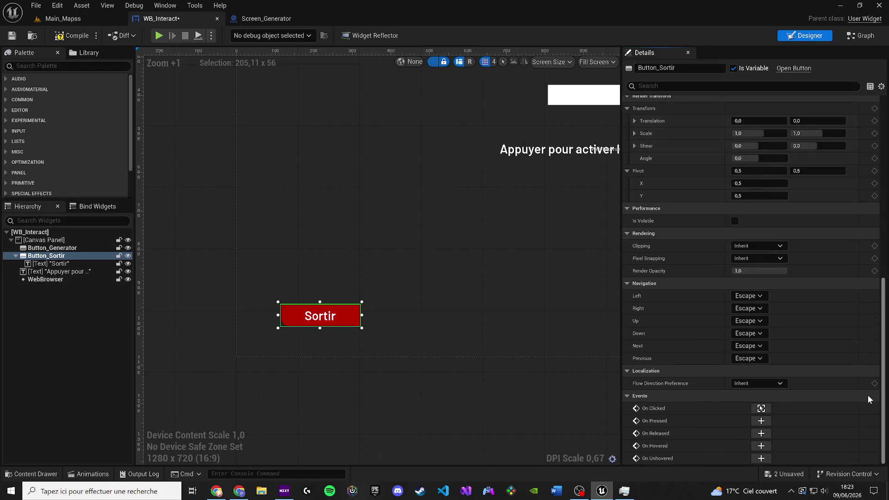
{"action": "left_click", "coordinate": [862, 36]}
{"action": "right_click", "coordinate": [461, 206]}
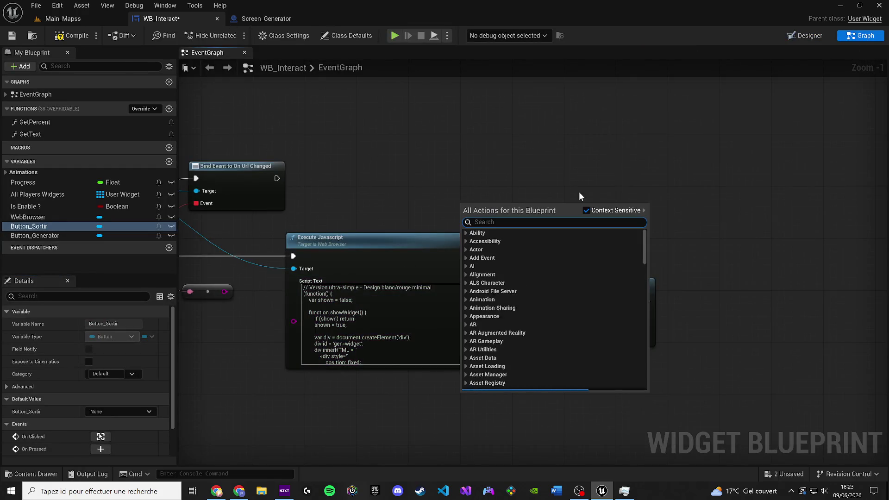
{"action": "type", "text": "Button_Sortir"}
{"action": "left_click", "coordinate": [520, 246]}
{"action": "mouse_move", "coordinate": [477, 207]}
{"action": "left_mouse_down"}
{"action": "mouse_move", "coordinate": [594, 253]}
{"action": "mouse_move", "coordinate": [523, 395]}
{"action": "mouse_move", "coordinate": [562, 315]}
{"action": "mouse_move", "coordinate": [546, 314]}
{"action": "mouse_move", "coordinate": [487, 256]}
{"action": "left_mouse_up"}
Chain Set Visibility after Execute Javascript, tidy the getter, and play-test Main_Mapss
{"action": "left_click_drag", "start_coordinate": [597, 296], "coordinate": [713, 259]}
{"action": "left_click", "coordinate": [530, 393]}
{"action": "left_click_drag", "start_coordinate": [530, 394], "coordinate": [633, 348]}
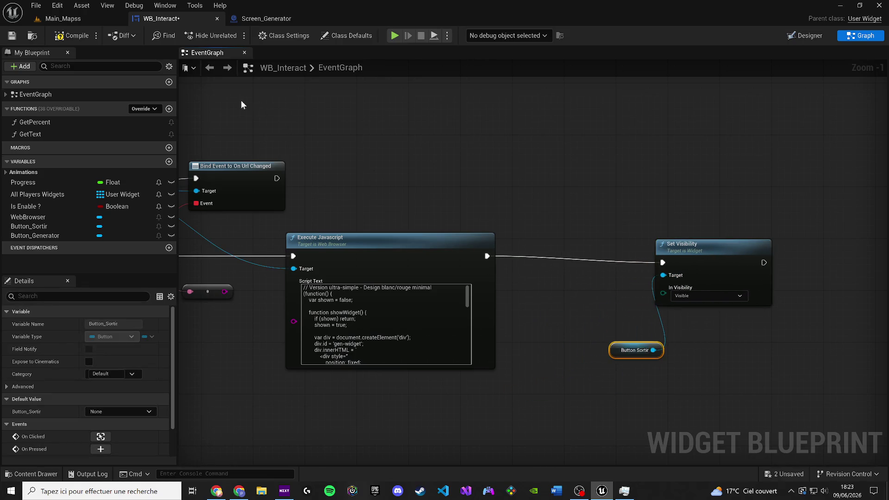
{"action": "left_click", "coordinate": [106, 19]}
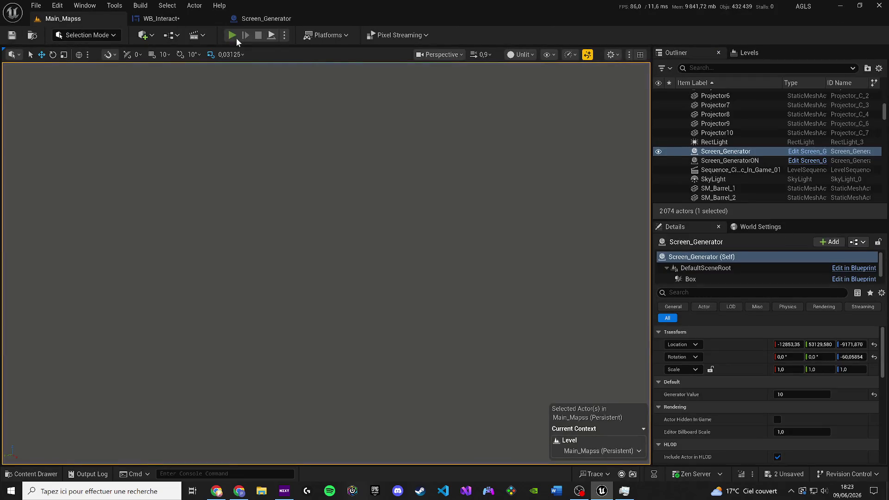
{"action": "key", "text": "alt+p"}
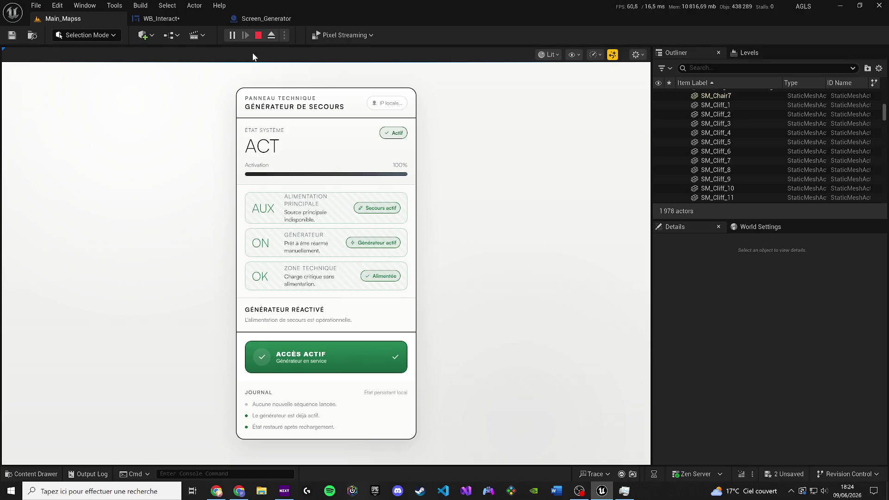
Nudge Set Visibility right in the WB_Interact event graph and save the blueprint
{"action": "left_click", "coordinate": [160, 18]}
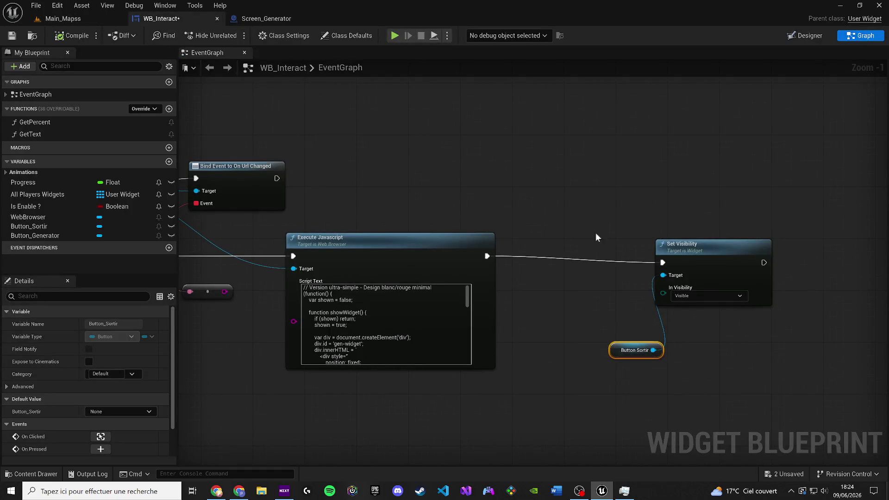
{"action": "left_click_drag", "start_coordinate": [706, 244], "coordinate": [732, 245]}
{"action": "left_click_drag", "start_coordinate": [530, 336], "coordinate": [637, 272]}
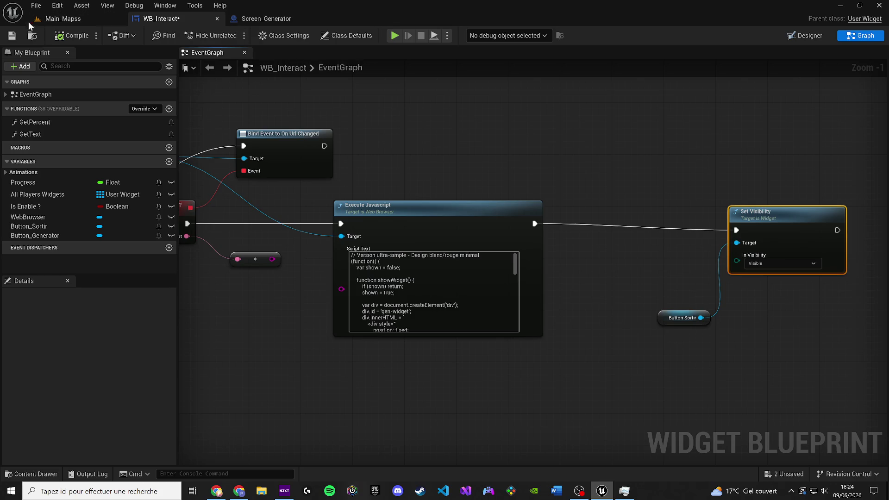
{"action": "left_click", "coordinate": [11, 36]}
Play-test Main_Mapss, reach the generator terminal showing ACCÈS ACTIF, then stop
{"action": "left_click", "coordinate": [54, 21]}
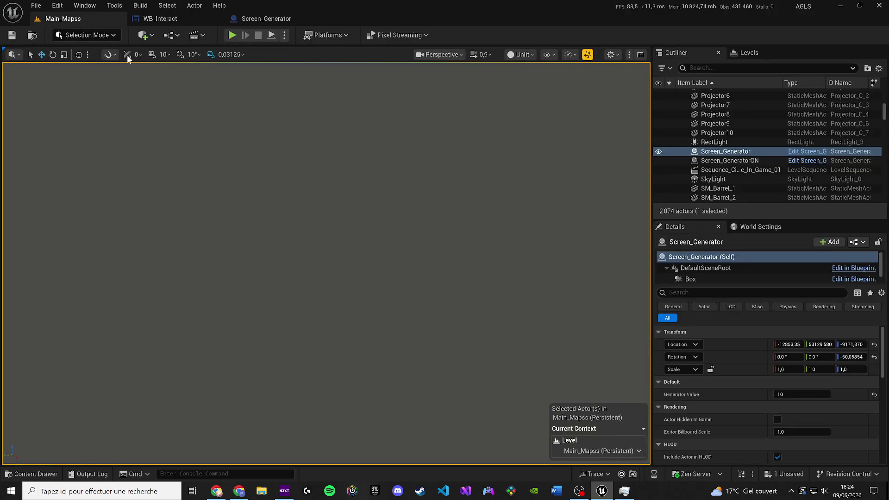
{"action": "left_click", "coordinate": [227, 37]}
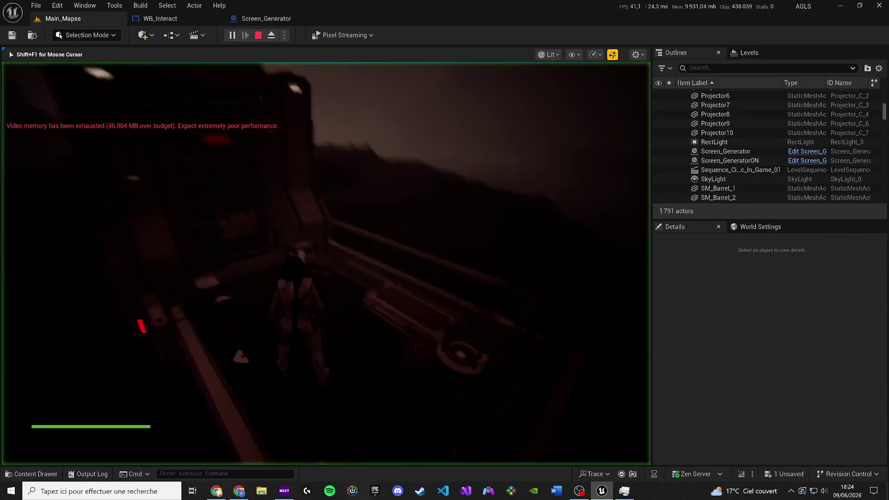
{"action": "key", "text": "e"}
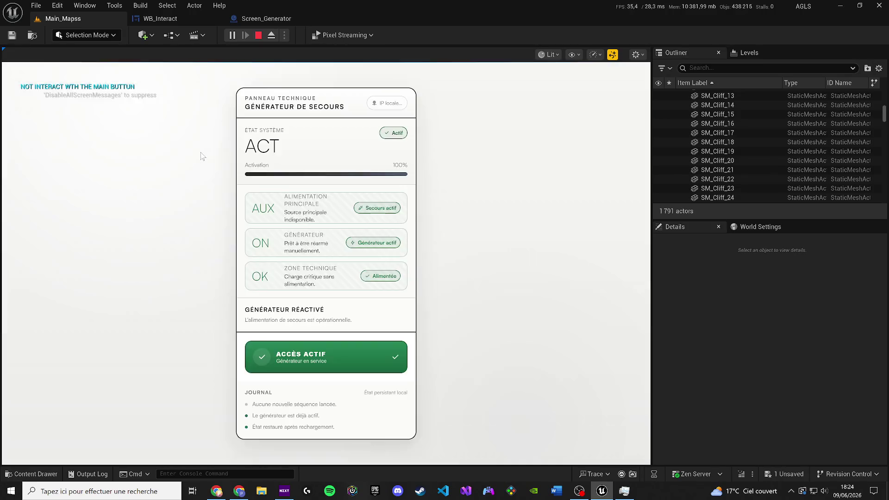
{"action": "left_click", "coordinate": [259, 35]}
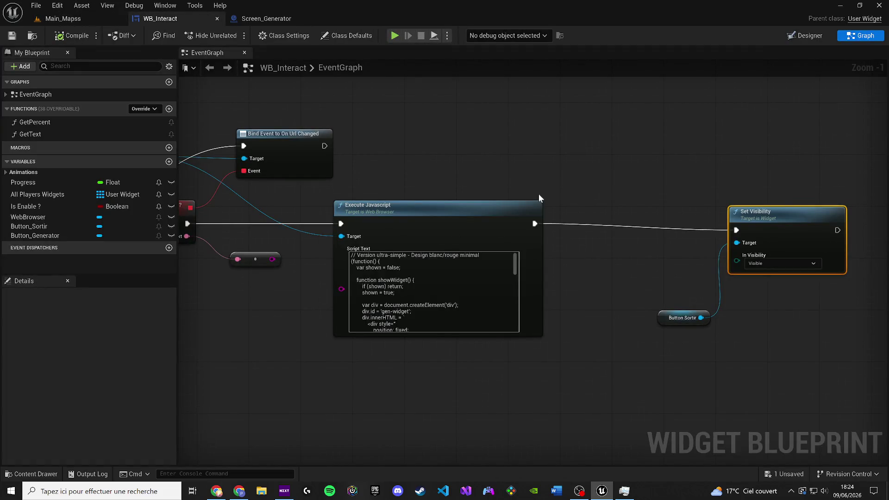
Break the Execute Javascript to Set Visibility link and play-test the generator terminal
{"action": "left_click", "coordinate": [535, 223], "text": "alt"}
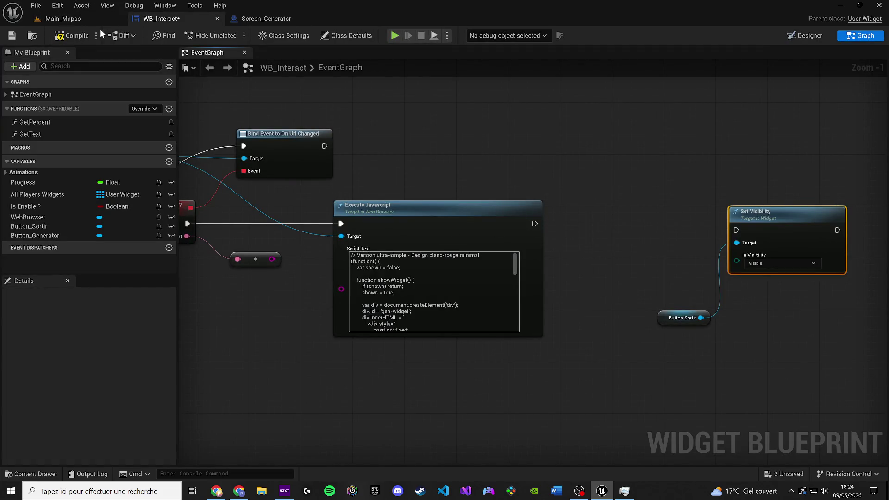
{"action": "left_click", "coordinate": [63, 19]}
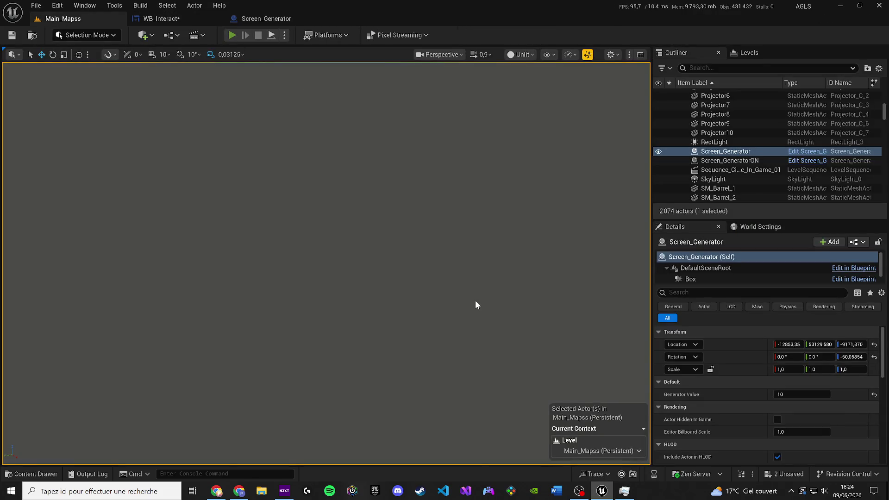
{"action": "key", "text": "alt+p"}
{"action": "key", "text": "e"}
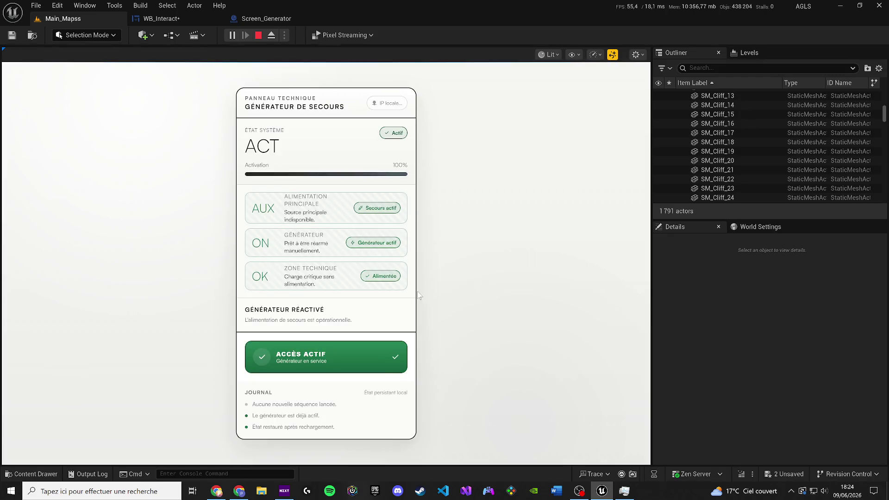
Select all of the Execute Javascript script text in WB_Interact
{"action": "left_click", "coordinate": [155, 18]}
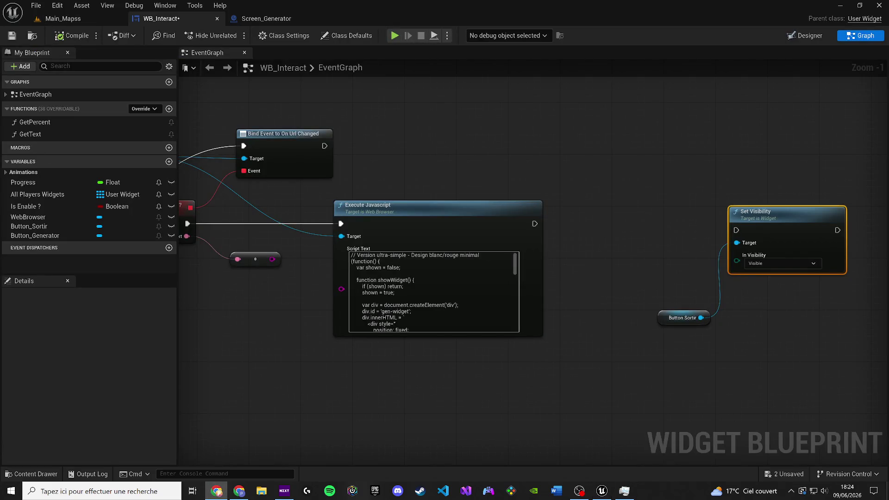
{"action": "key", "text": "ctrl+a"}
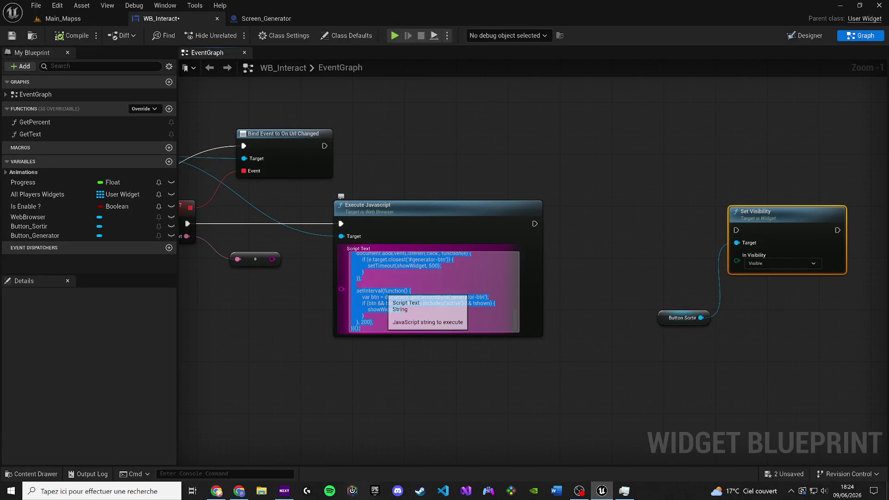
{"action": "left_click", "coordinate": [63, 19]}
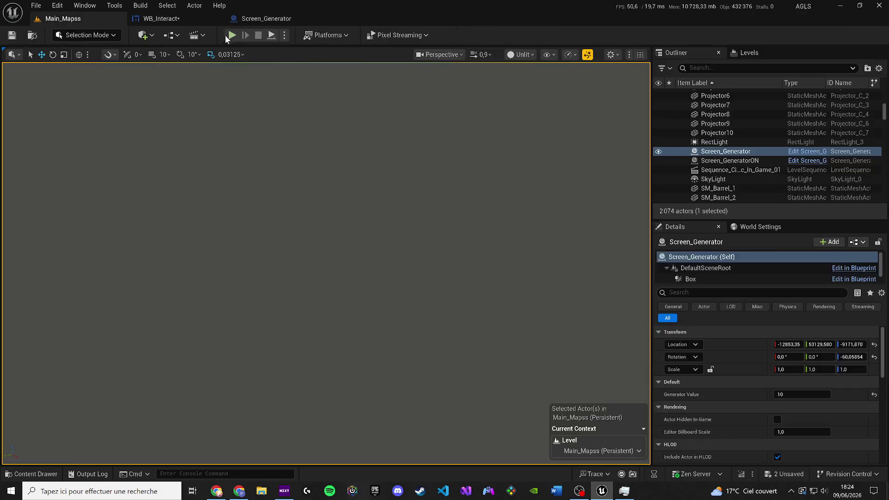
Test the new script, then reposition Execute Javascript and rewire its exec pin to Set Visibility
{"action": "key", "text": "alt+p"}
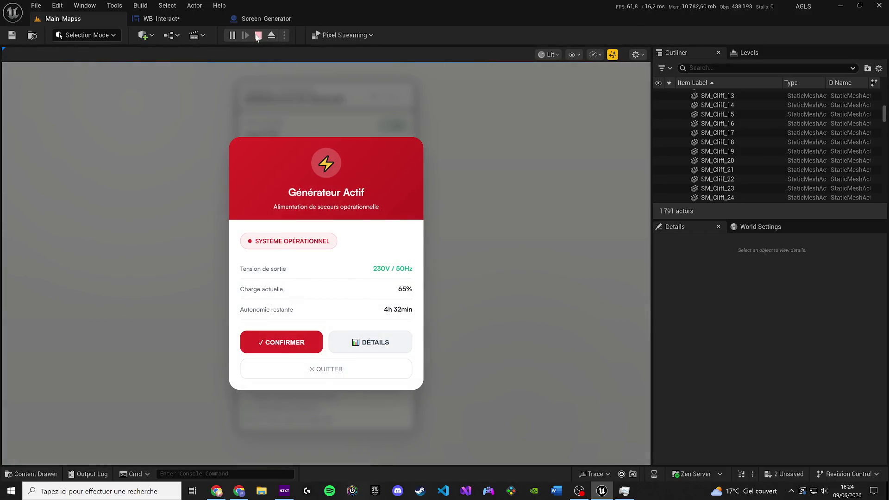
{"action": "left_click", "coordinate": [163, 18]}
{"action": "mouse_move", "coordinate": [528, 225]}
{"action": "left_mouse_down"}
{"action": "mouse_move", "coordinate": [665, 229]}
{"action": "mouse_move", "coordinate": [505, 230]}
{"action": "mouse_move", "coordinate": [736, 230]}
{"action": "left_mouse_up"}
{"action": "mouse_move", "coordinate": [443, 224]}
{"action": "left_mouse_down"}
{"action": "mouse_move", "coordinate": [463, 217]}
{"action": "mouse_move", "coordinate": [449, 217]}
{"action": "left_mouse_up"}
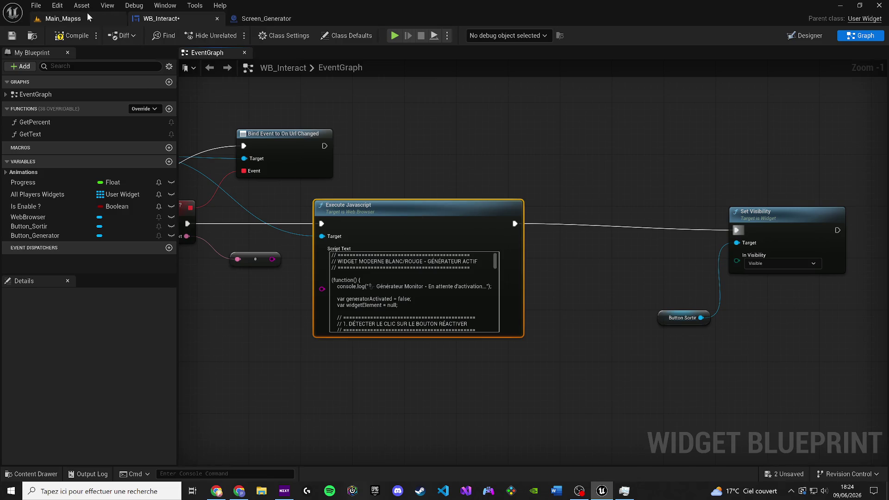
Play Main_Mapss, confirm the red Générateur Actif modal, and check the ACCÈS ACTIF panel text
{"action": "left_click", "coordinate": [87, 14]}
{"action": "key", "text": "alt+p"}
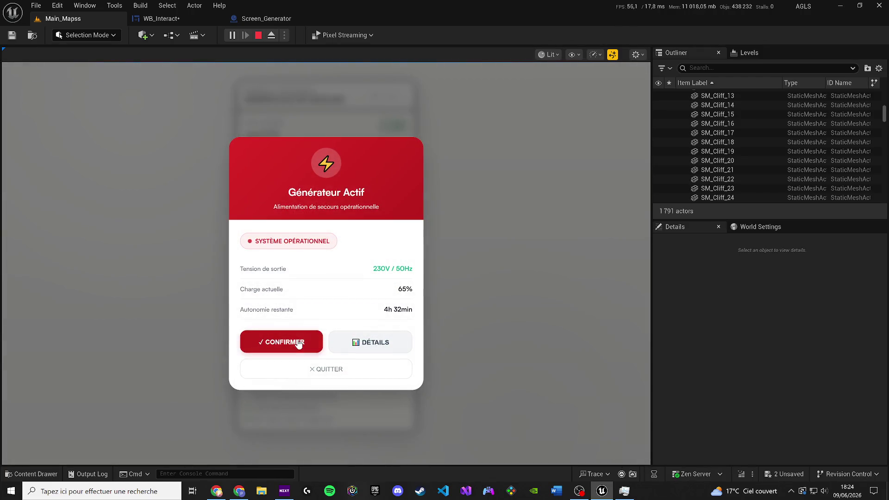
{"action": "left_click", "coordinate": [290, 343]}
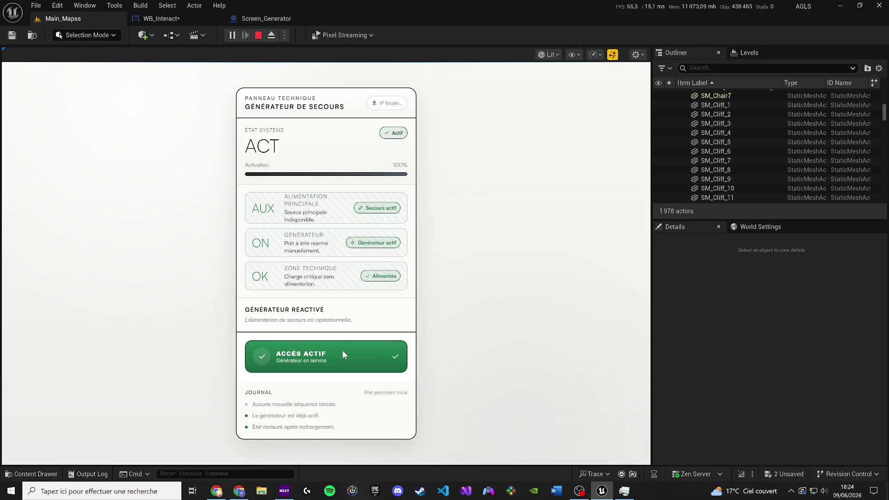
{"action": "double_click", "coordinate": [343, 354]}
{"action": "left_click", "coordinate": [283, 310]}
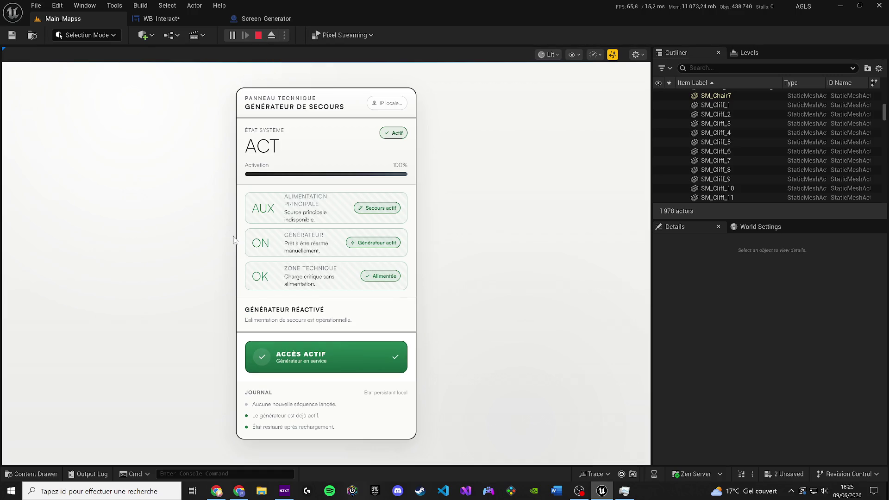
{"action": "double_click", "coordinate": [325, 356]}
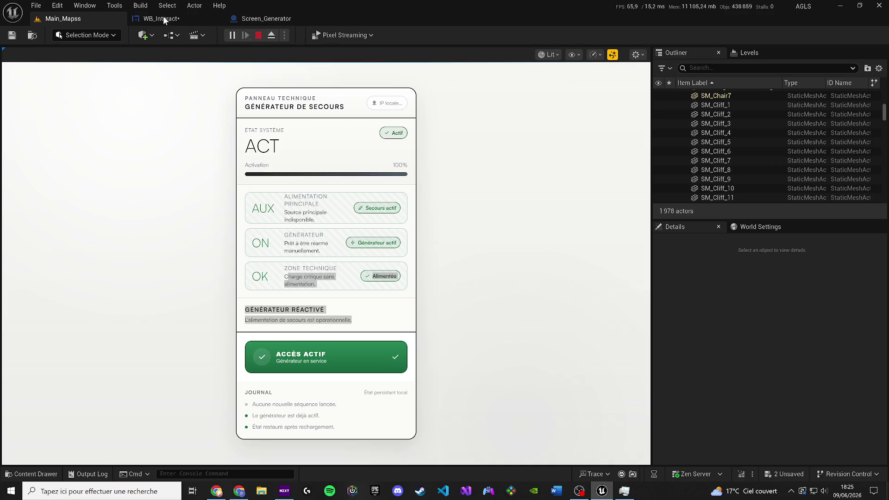
{"action": "left_click", "coordinate": [167, 19]}
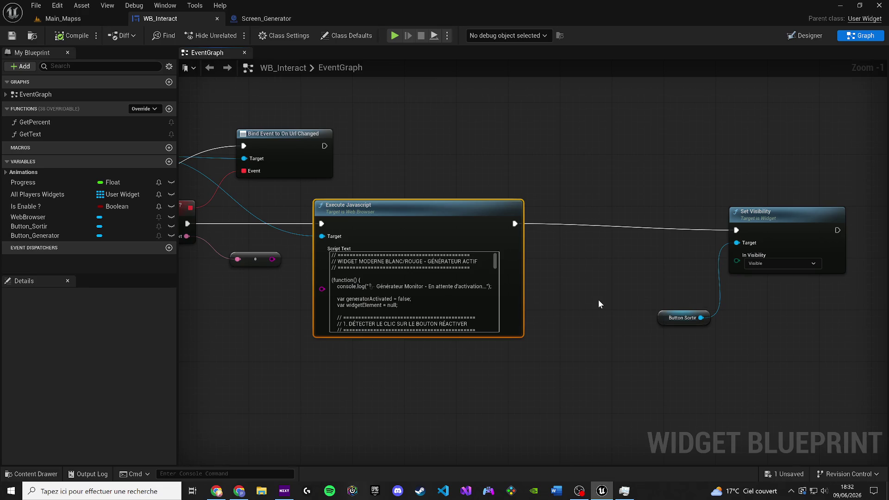
Replace Execute Javascript's Script Text with the simpler detector script and save WB_Interact
{"action": "key", "text": "alt+Tab"}
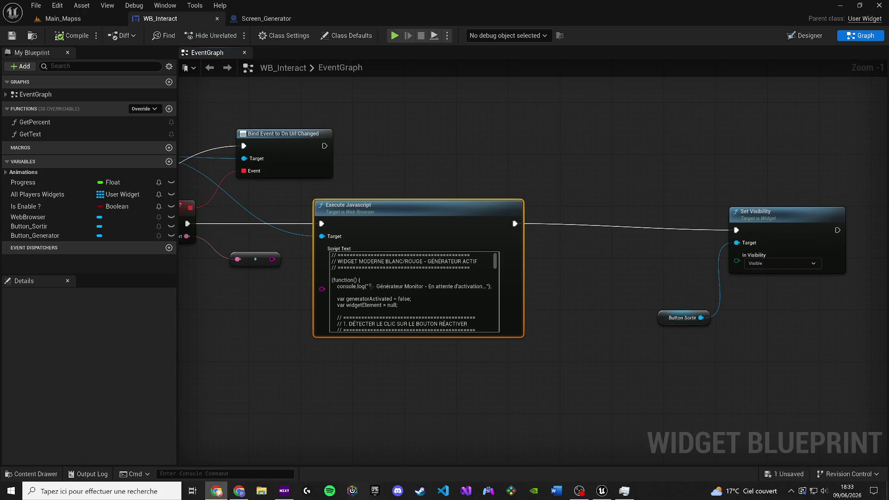
{"action": "key", "text": "ctrl+a"}
{"action": "key", "text": "ctrl+v"}
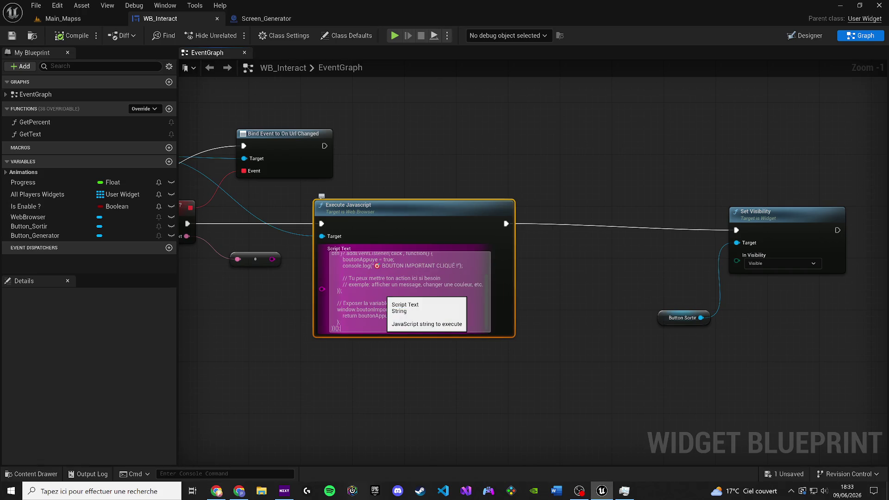
{"action": "left_click_drag", "start_coordinate": [759, 229], "coordinate": [746, 223]}
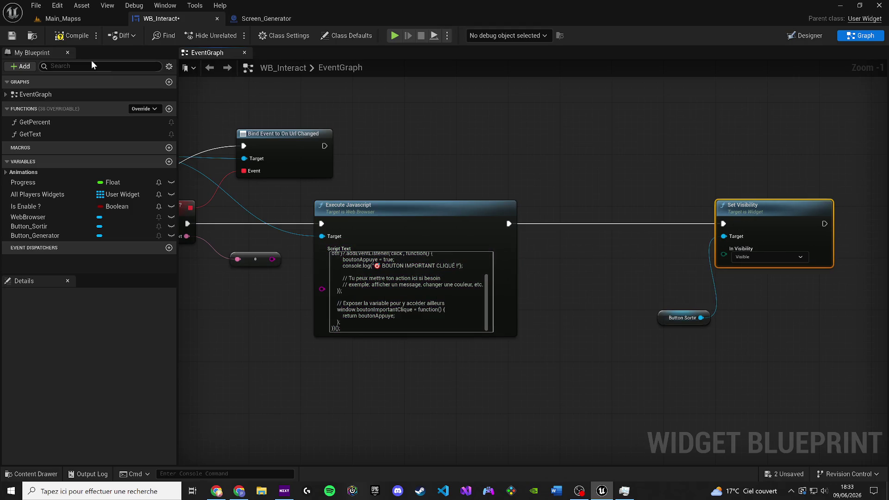
{"action": "left_click", "coordinate": [12, 35]}
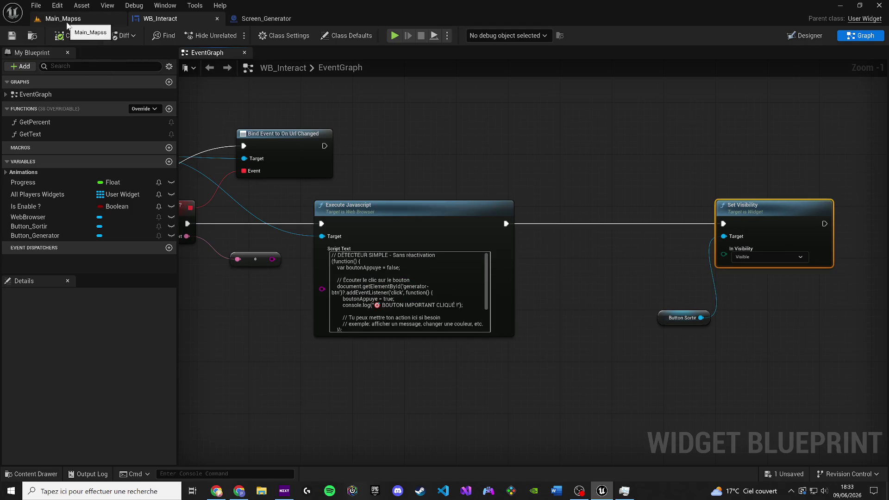
Insert a 3.0-second Delay between Execute Javascript and Set Visibility, then save WB_Interact
{"action": "left_click_drag", "start_coordinate": [681, 318], "coordinate": [632, 302]}
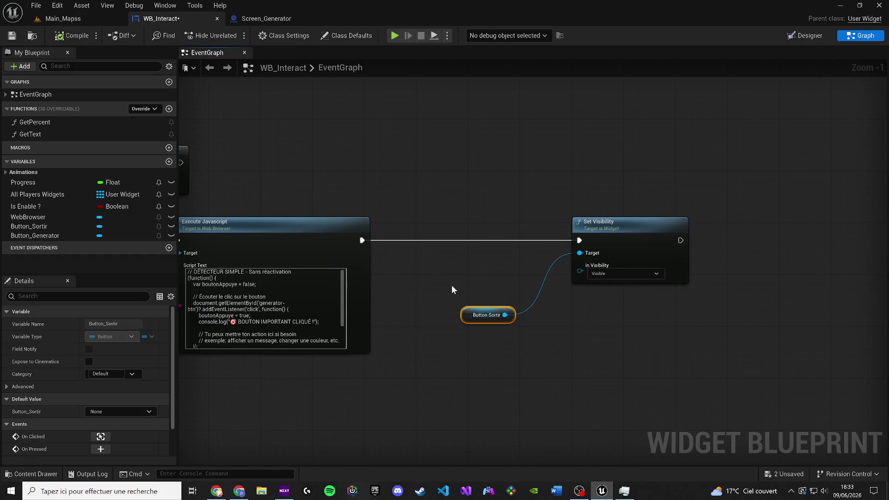
{"action": "left_click", "coordinate": [452, 284]}
{"action": "left_click_drag", "start_coordinate": [489, 308], "coordinate": [474, 282]}
{"action": "left_click", "coordinate": [470, 286]}
{"action": "type", "text": "3"}
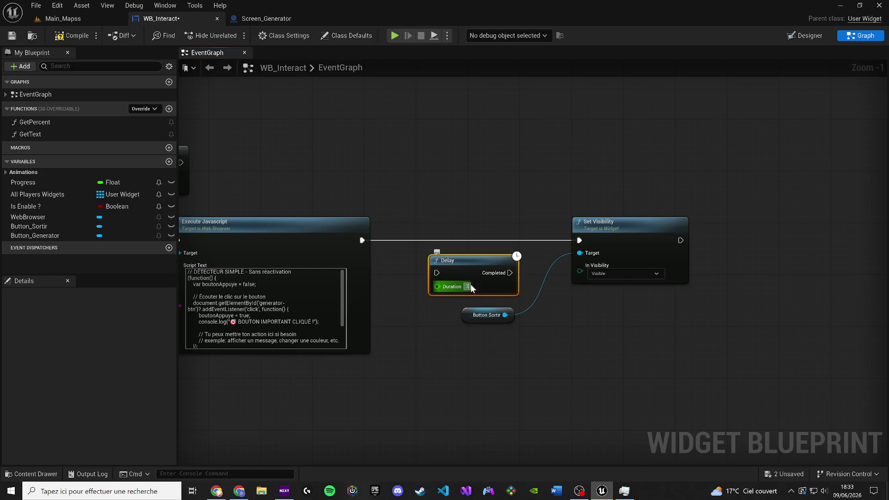
{"action": "key", "text": "Return"}
{"action": "left_click_drag", "start_coordinate": [362, 240], "coordinate": [437, 273]}
{"action": "mouse_move", "coordinate": [514, 273]}
{"action": "left_mouse_down"}
{"action": "mouse_move", "coordinate": [595, 237]}
{"action": "mouse_move", "coordinate": [587, 238]}
{"action": "left_mouse_up"}
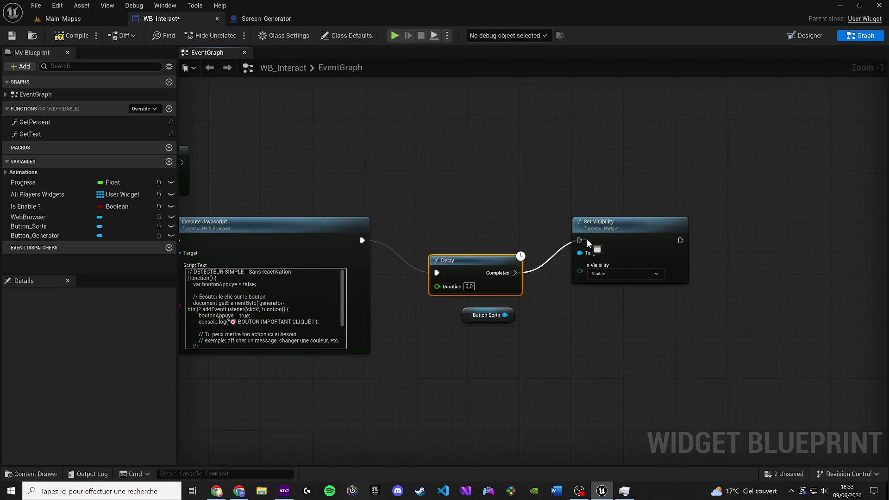
{"action": "left_click", "coordinate": [12, 36]}
{"action": "left_click", "coordinate": [92, 20]}
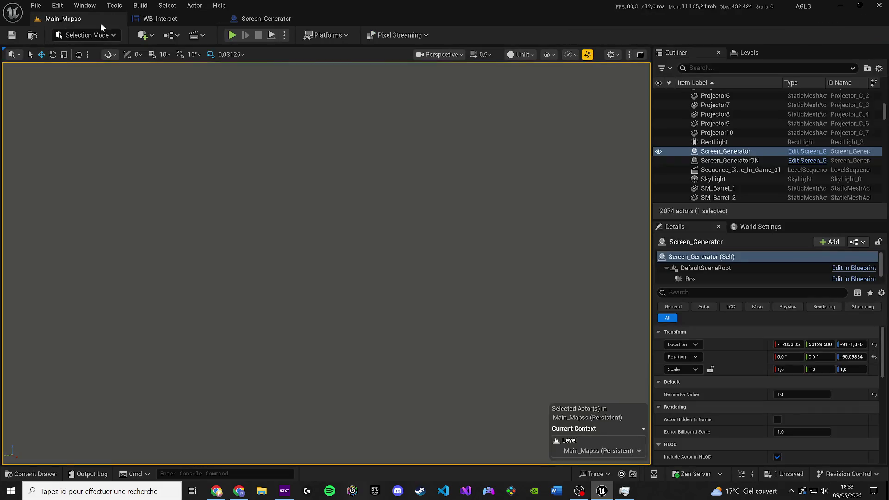
Play-test the level to confirm the generator panel appears, then stop the session
{"action": "left_click", "coordinate": [228, 35]}
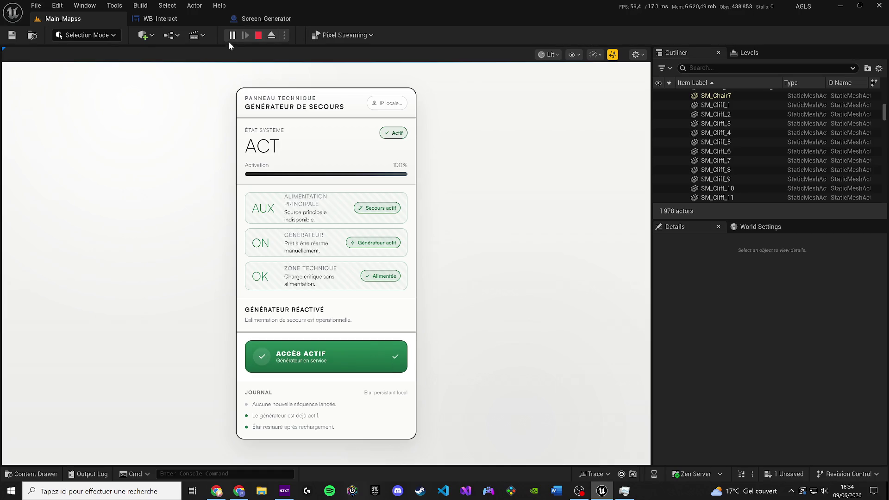
{"action": "left_click", "coordinate": [259, 35]}
{"action": "left_click", "coordinate": [151, 18]}
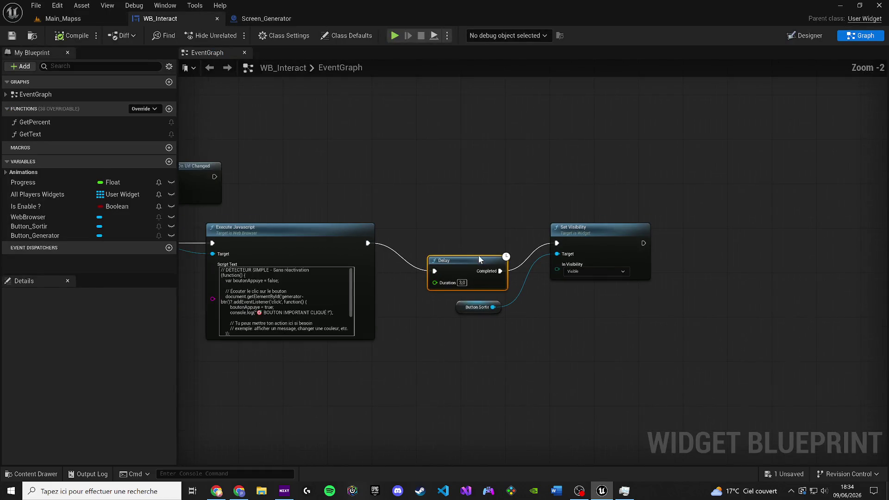
Tidy the Delay node's position between Execute Javascript and Set Visibility
{"action": "left_click_drag", "start_coordinate": [479, 260], "coordinate": [477, 237]}
{"action": "scroll", "coordinate": [354, 301], "scroll_direction": "down", "scroll_amount": 1}
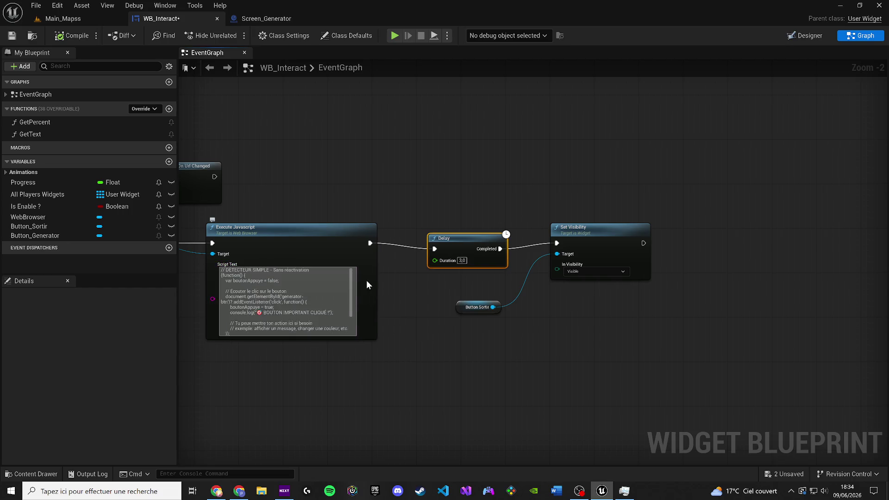
{"action": "left_click_drag", "start_coordinate": [471, 249], "coordinate": [476, 243]}
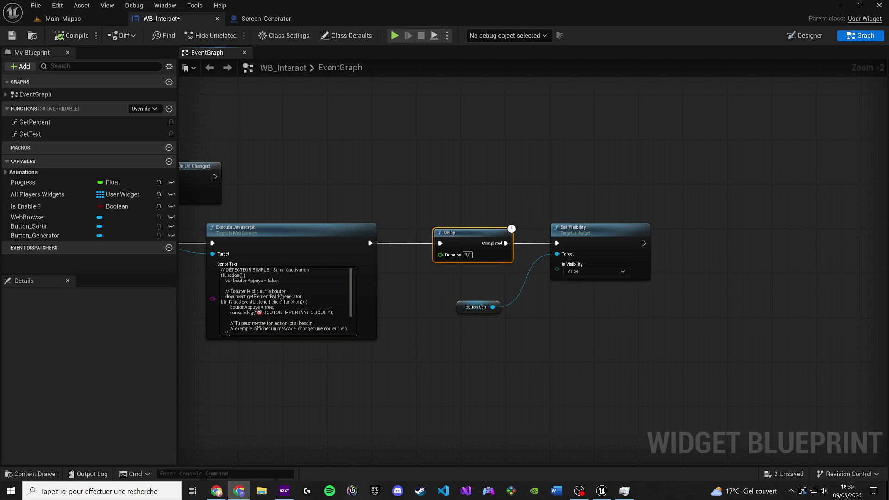
{"action": "scroll", "coordinate": [438, 237], "scroll_direction": "down", "scroll_amount": 3}
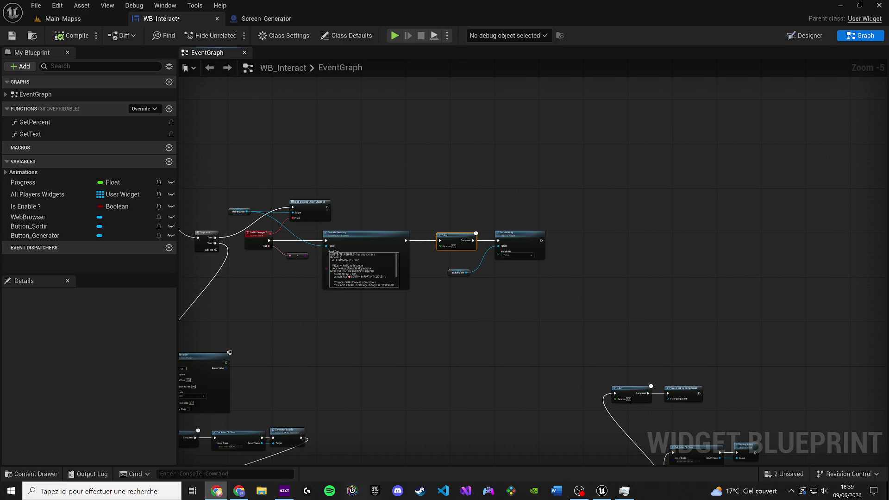
{"action": "scroll", "coordinate": [443, 258], "scroll_direction": "up", "scroll_amount": 4}
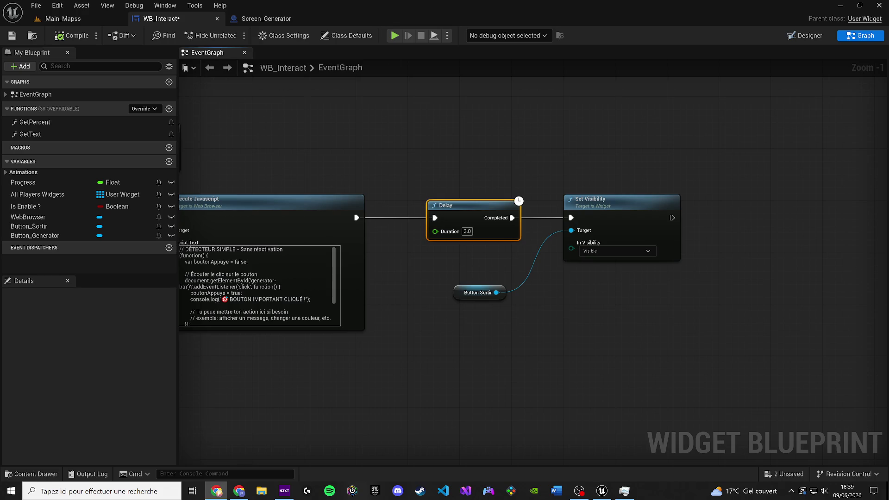
{"action": "right_click", "coordinate": [309, 280]}
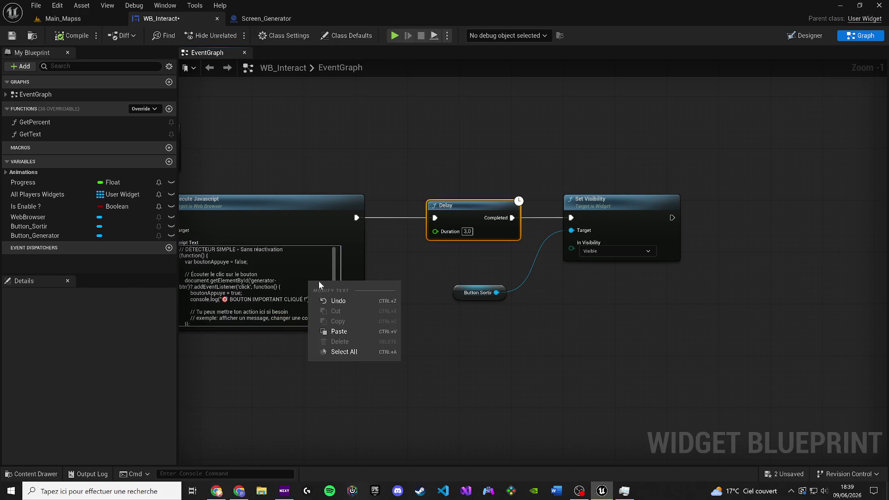
Paste the new detector script calling webBrowser.buttonClicked into Execute Javascript's Script Text
{"action": "left_click", "coordinate": [327, 350]}
{"action": "left_click_drag", "start_coordinate": [235, 273], "coordinate": [354, 317]}
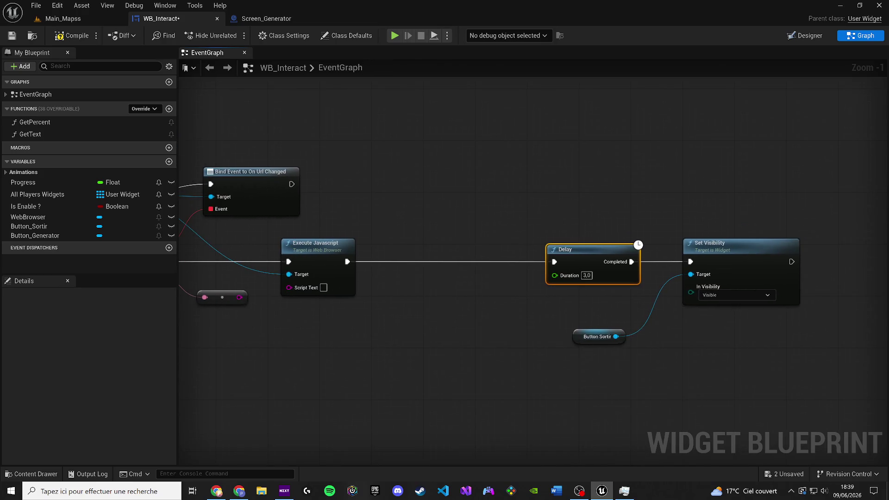
{"action": "key", "text": "alt+Tab"}
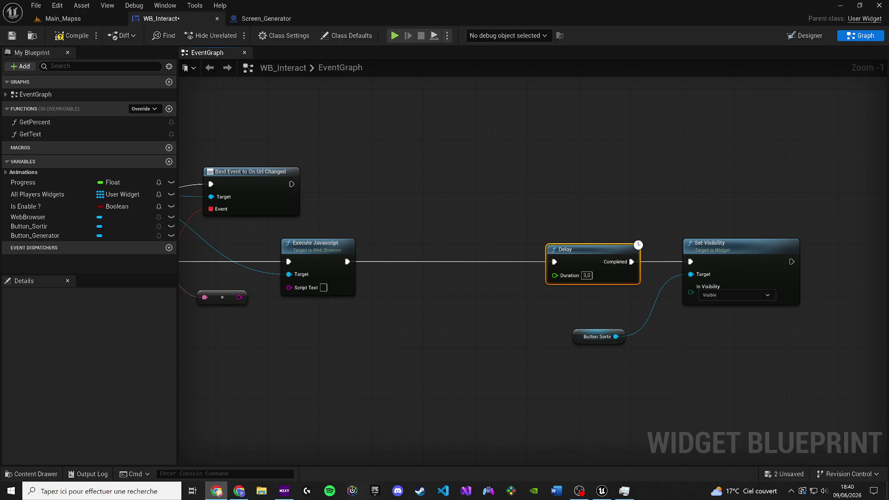
{"action": "left_click", "coordinate": [323, 287]}
{"action": "key", "text": "ctrl+v"}
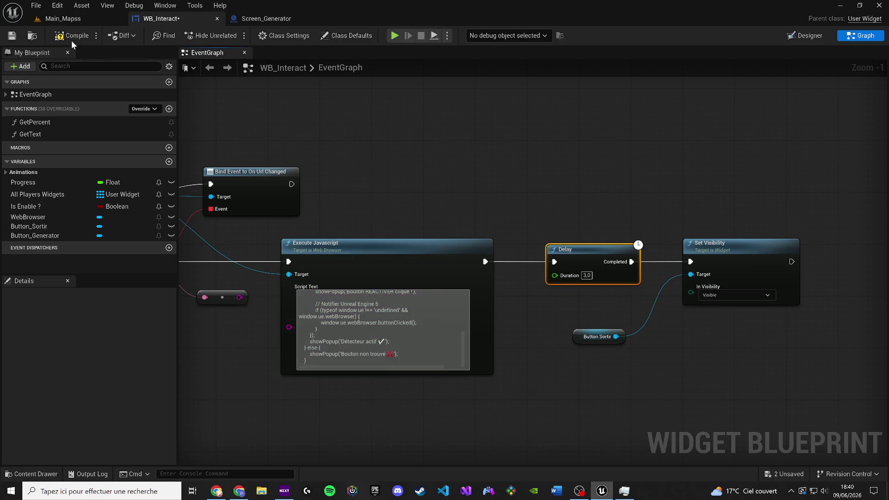
Run a play test of the Main_Mapss level and stop it
{"action": "left_click", "coordinate": [88, 19]}
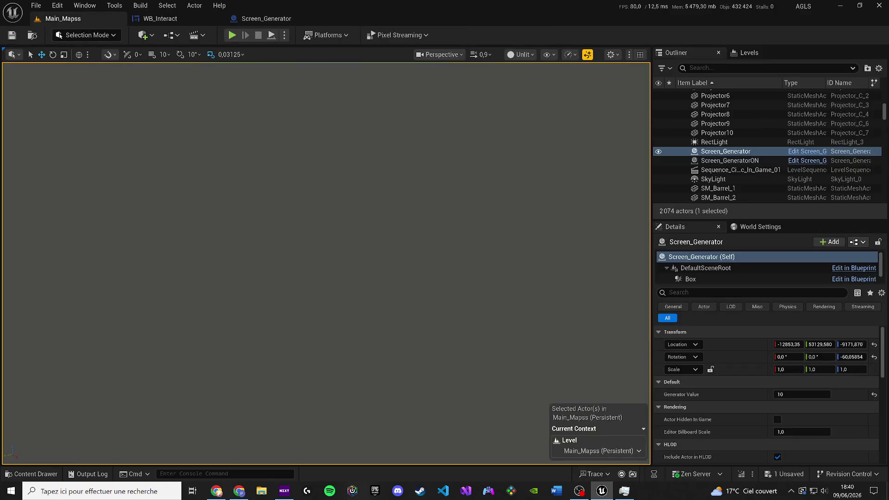
{"action": "left_click", "coordinate": [232, 35]}
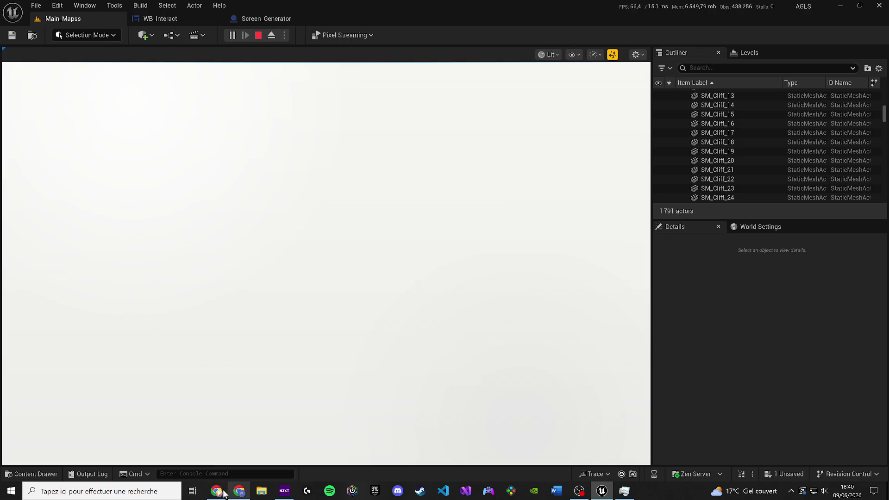
{"action": "left_click", "coordinate": [217, 491]}
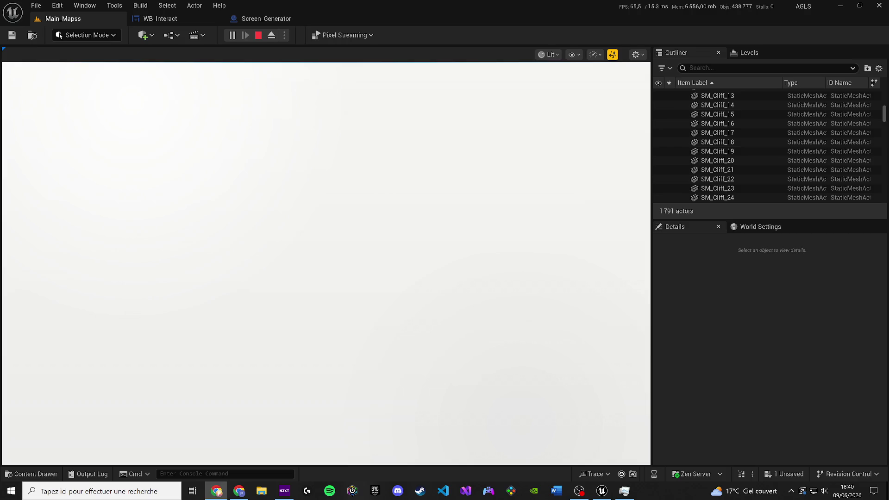
{"action": "left_click", "coordinate": [258, 35]}
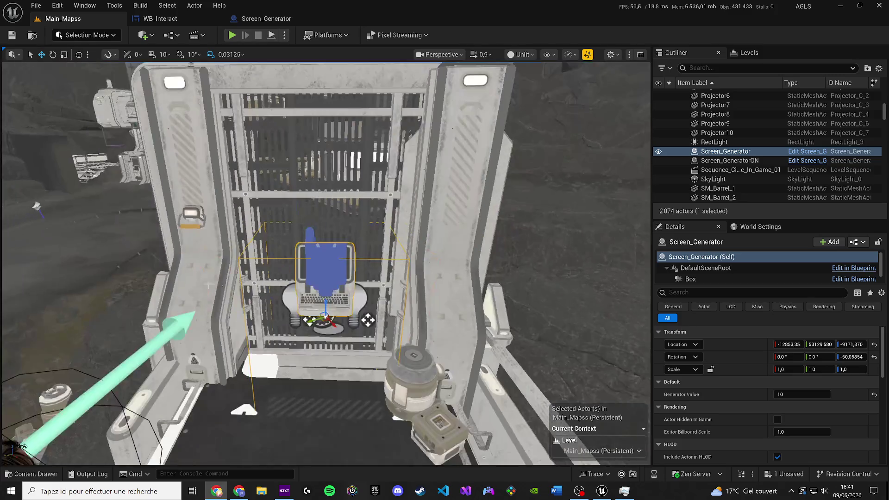
Delete the SM_Pillar_1_Merged12 pillar beside the Screen_Generator terminal
{"action": "left_click_drag", "start_coordinate": [278, 277], "coordinate": [324, 263]}
{"action": "scroll", "coordinate": [278, 276], "scroll_direction": "down", "scroll_amount": 4}
{"action": "left_click", "coordinate": [277, 277]}
{"action": "left_click", "coordinate": [658, 152]}
{"action": "scroll", "coordinate": [324, 264], "scroll_direction": "up", "scroll_amount": 3}
{"action": "key", "text": "Delete"}
Save the level and remaining unsaved content, framing the platform and character
{"action": "key", "text": "ctrl+s"}
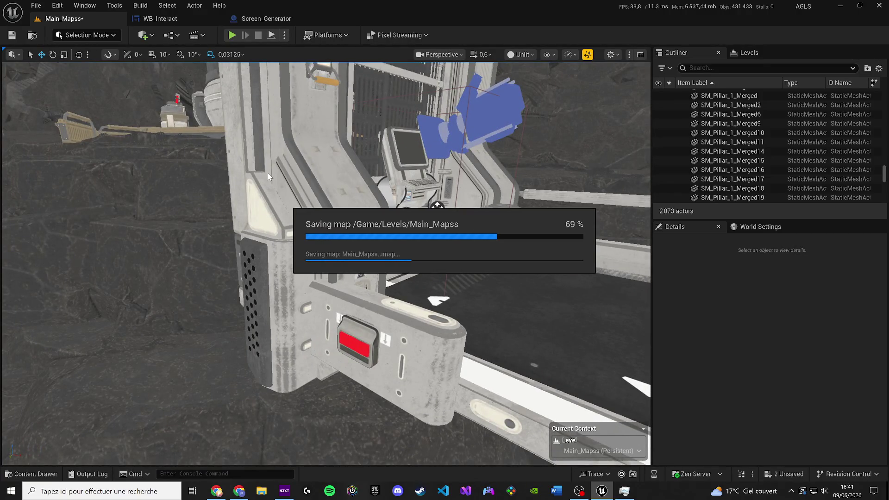
{"action": "left_click_drag", "start_coordinate": [545, 313], "coordinate": [545, 313]}
{"action": "left_click", "coordinate": [791, 474]}
{"action": "left_click", "coordinate": [516, 352]}
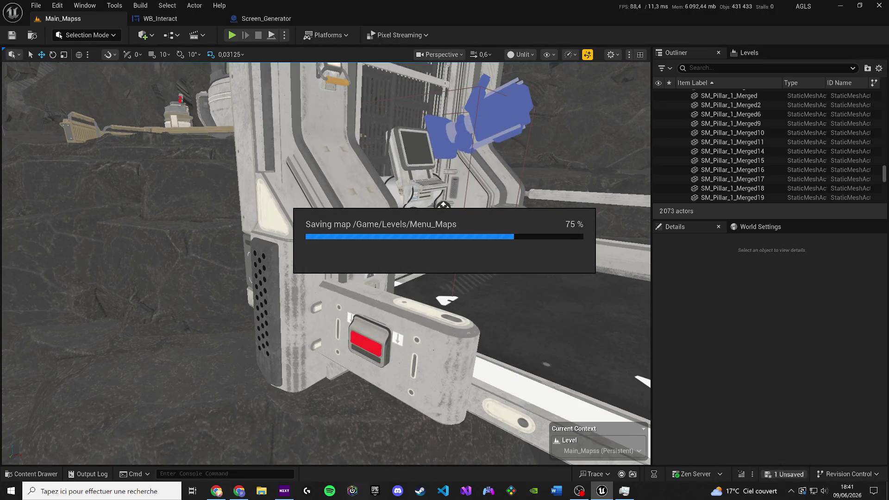
{"action": "left_click_drag", "start_coordinate": [337, 256], "coordinate": [337, 255]}
{"action": "left_click_drag", "start_coordinate": [300, 333], "coordinate": [300, 333]}
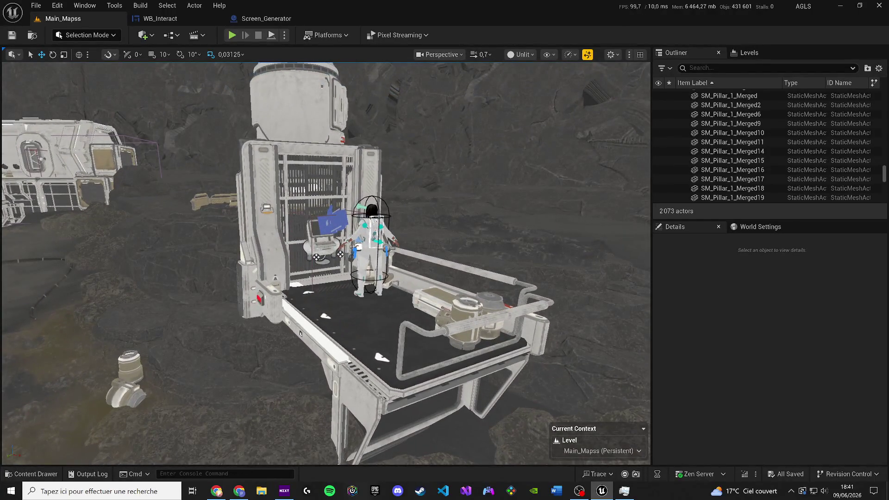
{"action": "key", "text": "alt+Tab"}
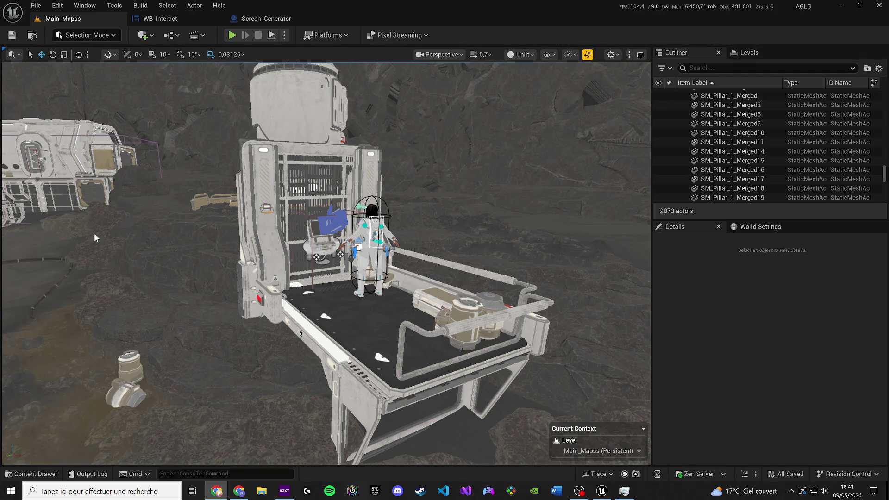
{"action": "scroll", "coordinate": [326, 264], "scroll_direction": "up", "scroll_amount": 2}
{"action": "scroll", "coordinate": [310, 315], "scroll_direction": "up", "scroll_amount": 8}
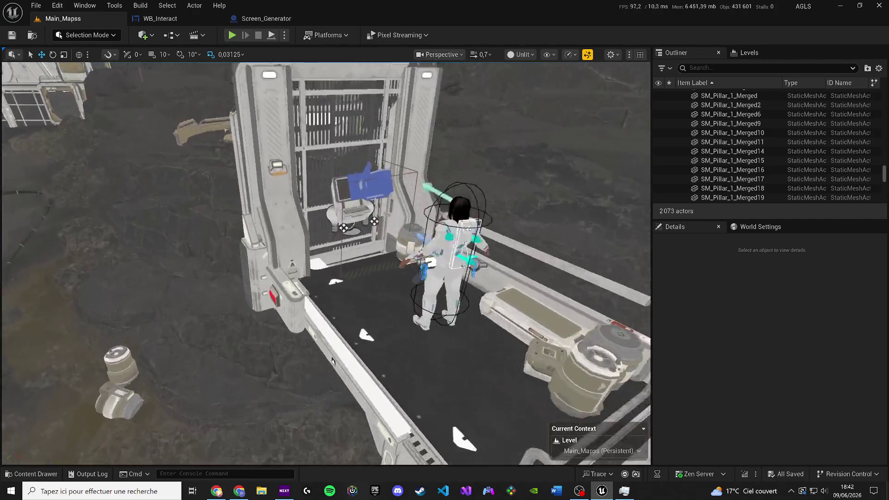
{"action": "scroll", "coordinate": [301, 401], "scroll_direction": "down", "scroll_amount": 8}
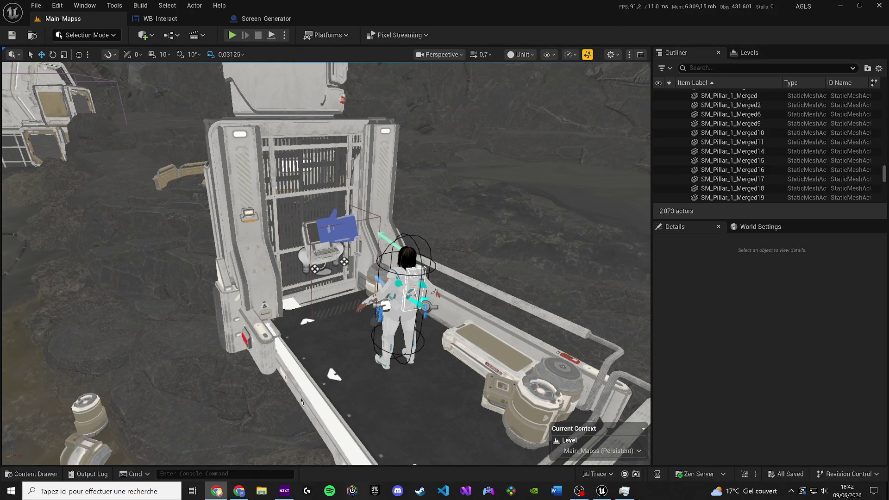
Play the level with Alt+P to test the generator panel and detector notice
{"action": "left_click", "coordinate": [229, 39]}
{"action": "key", "text": "alt+p"}
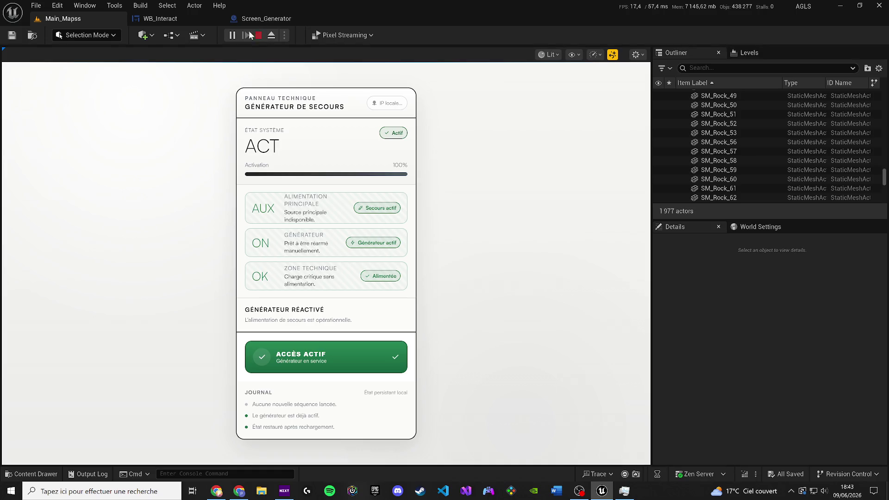
{"action": "left_click", "coordinate": [178, 18]}
{"action": "mouse_move", "coordinate": [514, 209]}
{"action": "left_mouse_down"}
{"action": "mouse_move", "coordinate": [429, 207]}
{"action": "mouse_move", "coordinate": [726, 123]}
{"action": "mouse_move", "coordinate": [609, 189]}
{"action": "left_mouse_up"}
Delete the leftover reroute node and compile WB_Interact
{"action": "left_click_drag", "start_coordinate": [201, 328], "coordinate": [244, 282]}
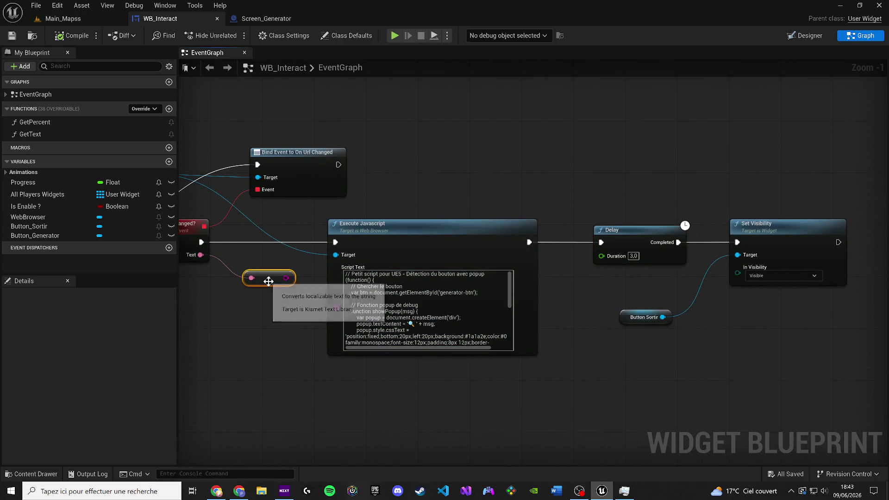
{"action": "key", "text": "Delete"}
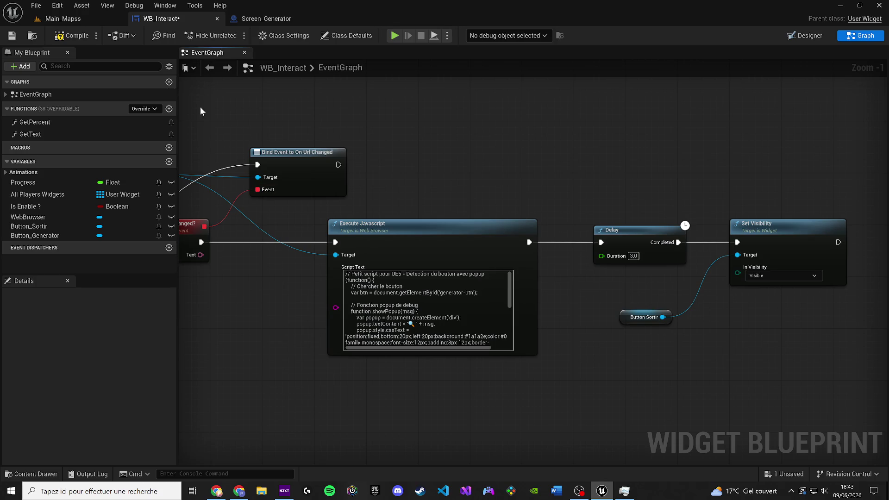
{"action": "left_click", "coordinate": [71, 37]}
{"action": "left_click", "coordinate": [13, 36]}
Add a Sequence node after Bind Event feeding the Delay, and save
{"action": "left_click", "coordinate": [370, 153]}
{"action": "mouse_move", "coordinate": [339, 165]}
{"action": "left_mouse_down"}
{"action": "mouse_move", "coordinate": [393, 164]}
{"action": "mouse_move", "coordinate": [643, 234]}
{"action": "mouse_move", "coordinate": [595, 238]}
{"action": "left_mouse_up"}
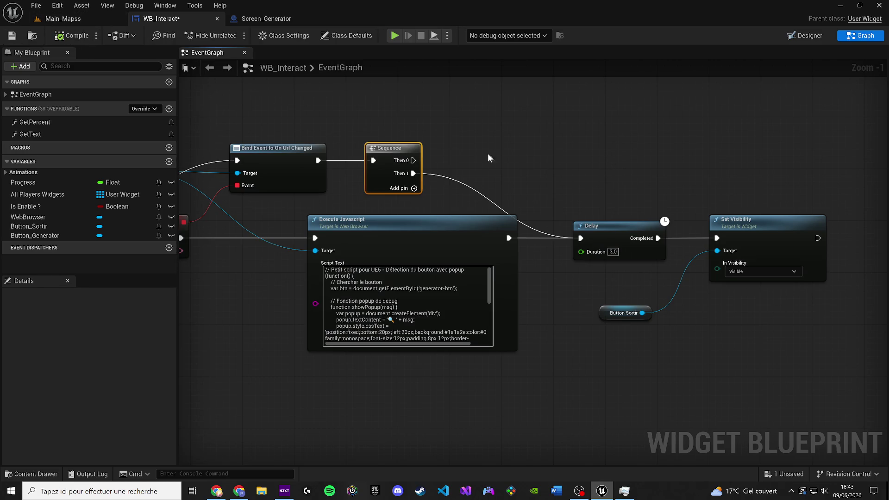
{"action": "left_click", "coordinate": [12, 36]}
{"action": "left_click", "coordinate": [796, 38]}
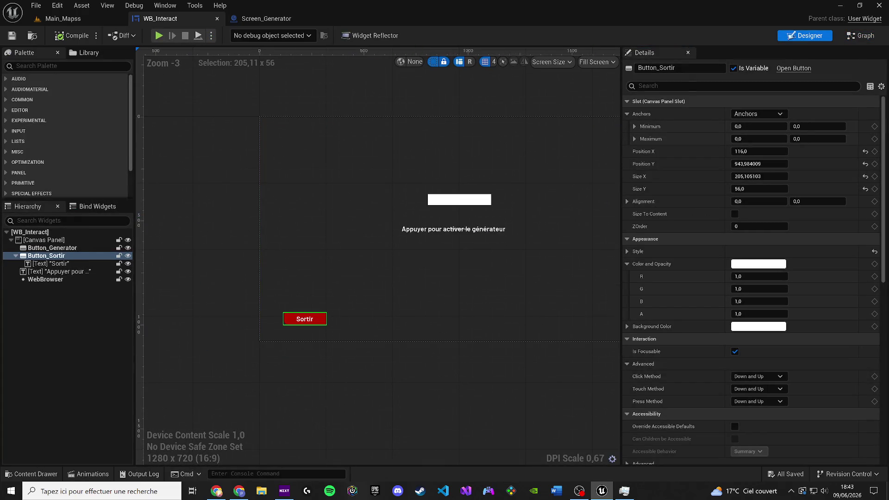
Set Button_Sortir's ZOrder to 99 and save WB_Interact
{"action": "left_click", "coordinate": [674, 86]}
{"action": "type", "text": "visi"}
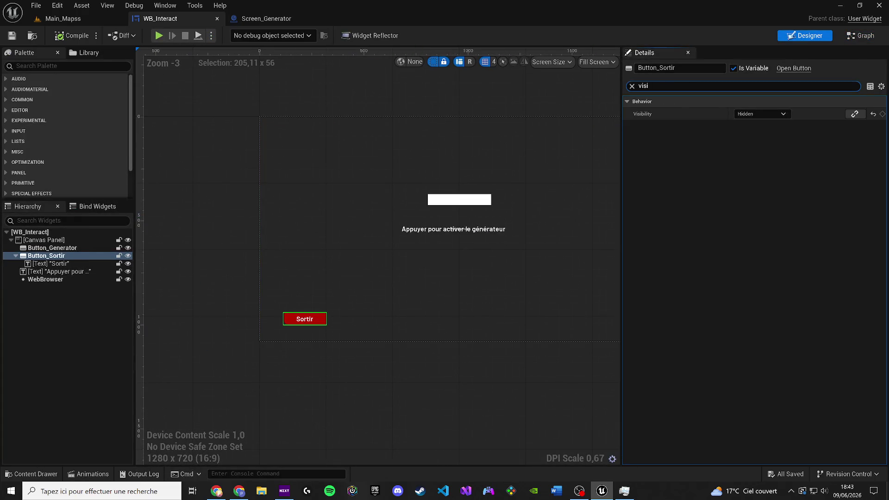
{"action": "key", "text": "BackSpace"}
{"action": "key", "text": "BackSpace"}
{"action": "key", "text": "BackSpace"}
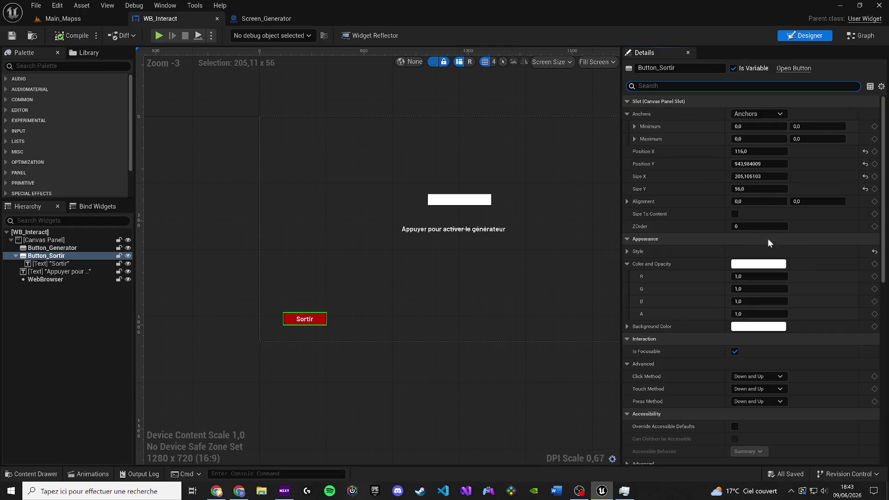
{"action": "left_click", "coordinate": [754, 228]}
{"action": "type", "text": "99"}
{"action": "key", "text": "Return"}
{"action": "left_click", "coordinate": [9, 36]}
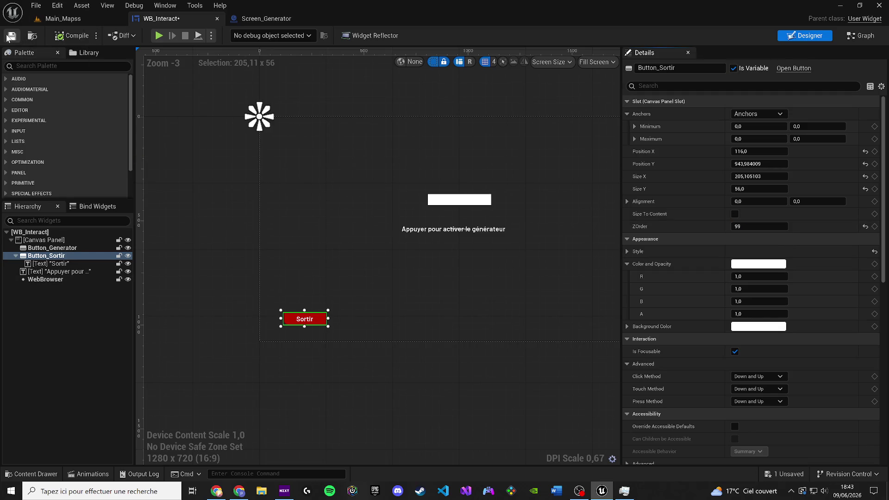
{"action": "left_click", "coordinate": [40, 278]}
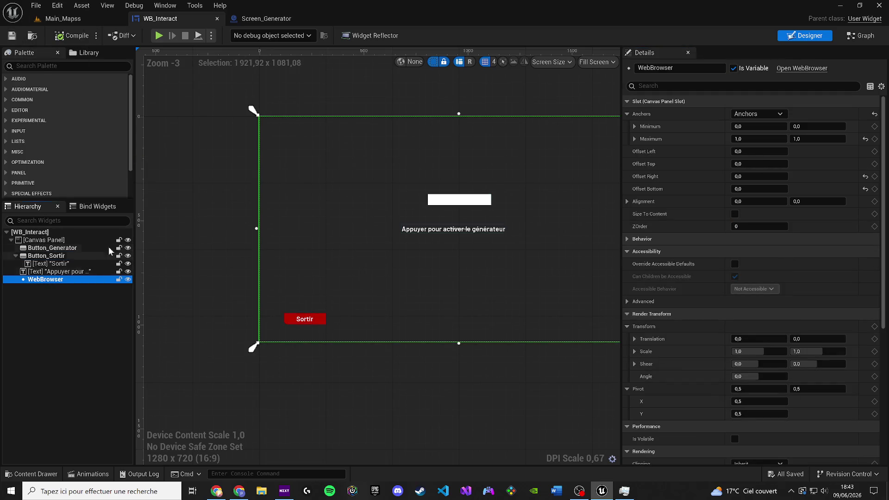
{"action": "left_click", "coordinate": [62, 18]}
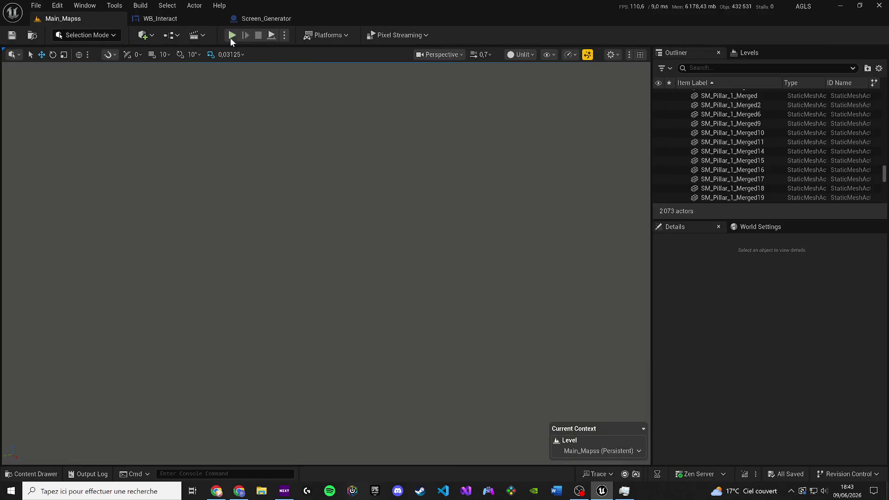
Play-test with Alt+P, interacting with the generator terminal, then stop and review the errors
{"action": "key", "text": "alt+p"}
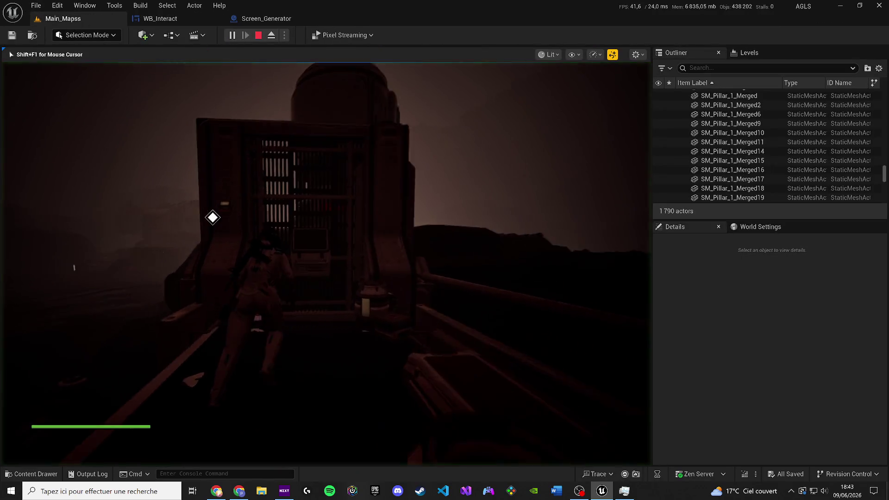
{"action": "key", "text": "shift+F1"}
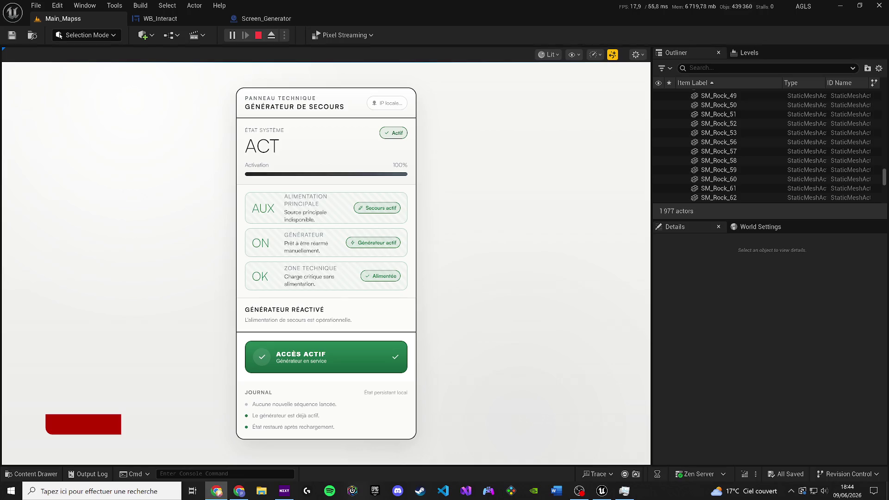
{"action": "left_click", "coordinate": [257, 35]}
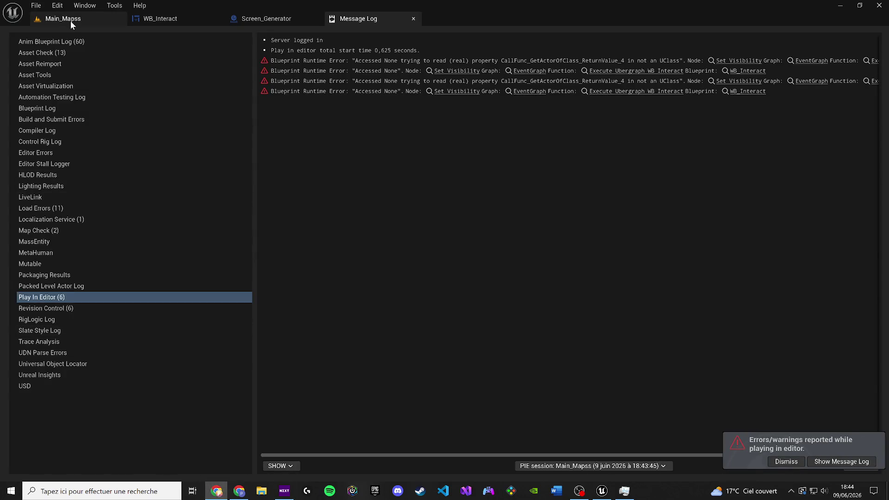
{"action": "left_click", "coordinate": [70, 20]}
{"action": "key", "text": "grave"}
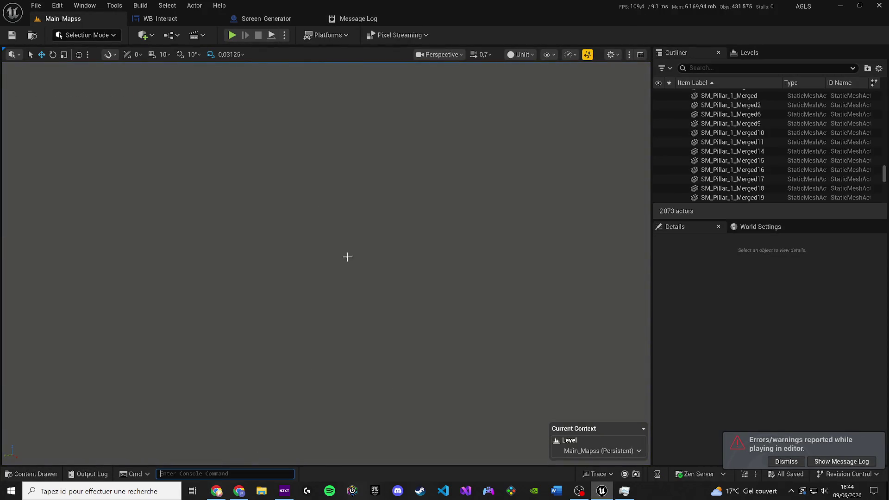
{"action": "left_click", "coordinate": [234, 35]}
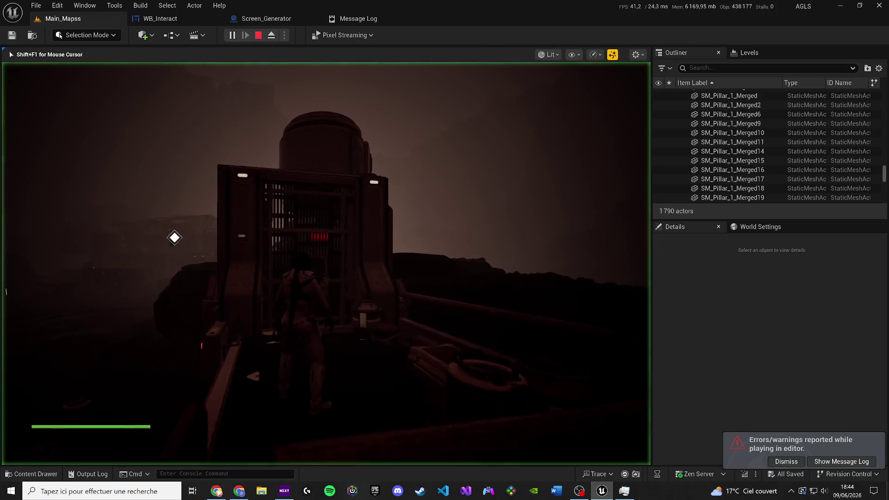
{"action": "key", "text": "e"}
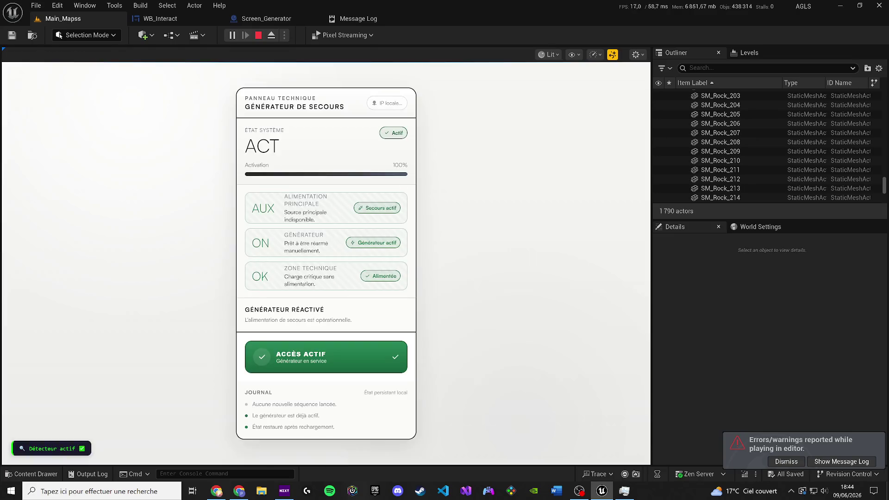
{"action": "left_click", "coordinate": [259, 34]}
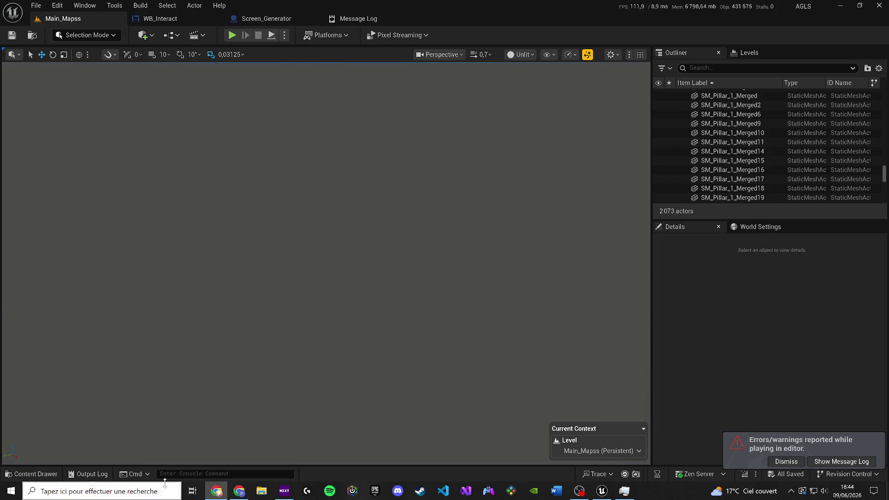
{"action": "left_click", "coordinate": [218, 474]}
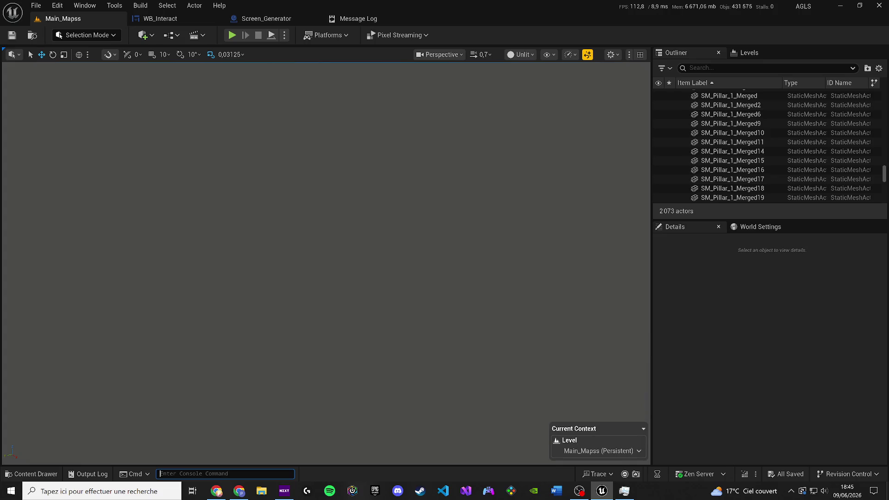
{"action": "left_click", "coordinate": [259, 137]}
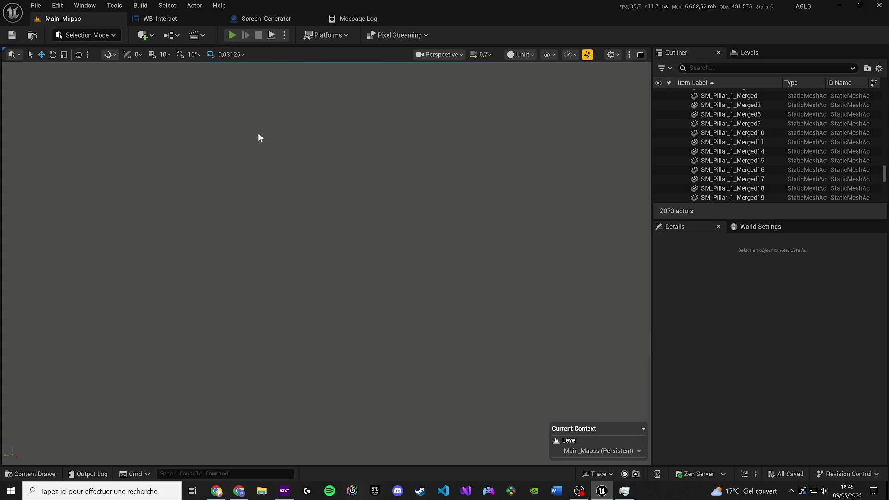
{"action": "key", "text": "alt+p"}
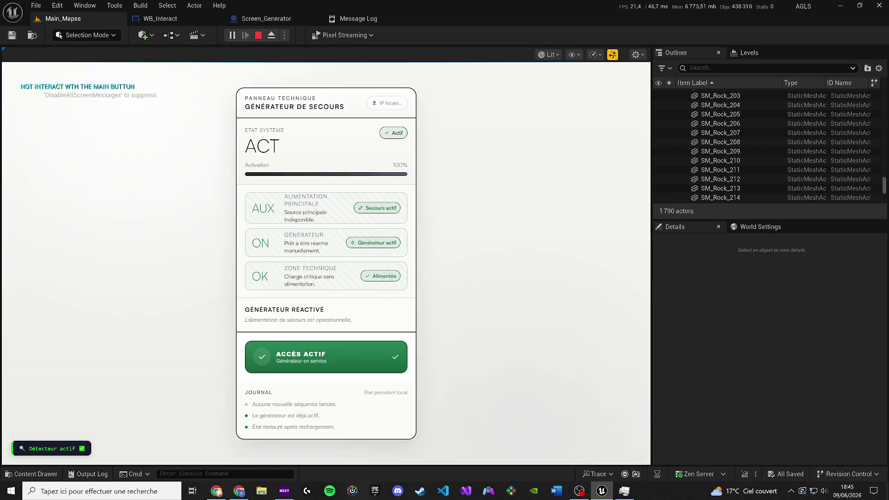
{"action": "left_click", "coordinate": [259, 35]}
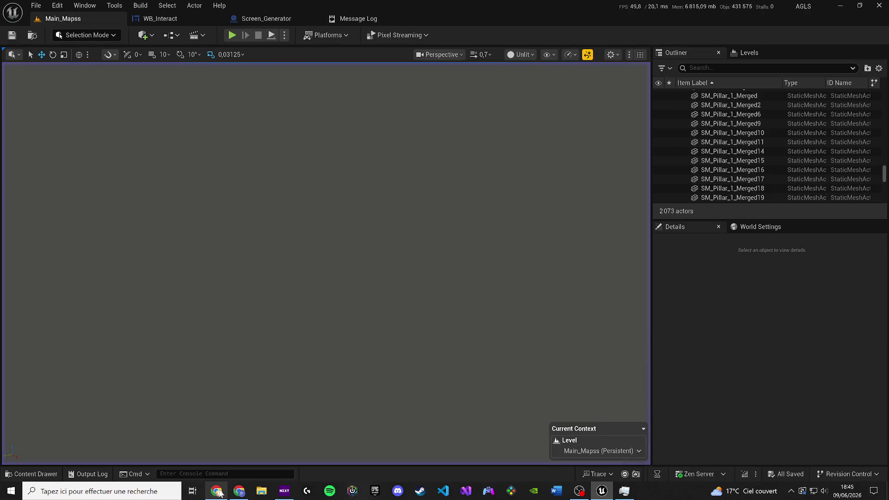
Switch back to the Main_Mapss level editor window
{"action": "left_click", "coordinate": [219, 491]}
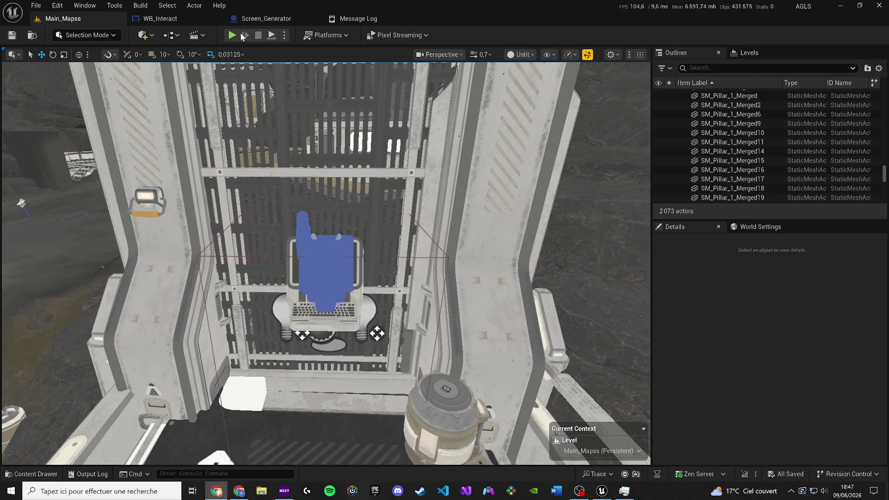
Play-test the generator panel, reset its saved local state, then stop the session
{"action": "key", "text": "alt+p"}
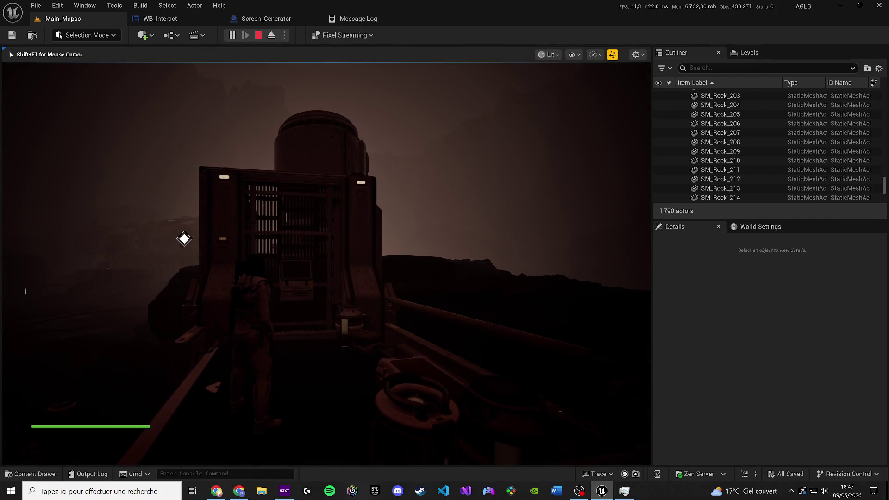
{"action": "key", "text": "w"}
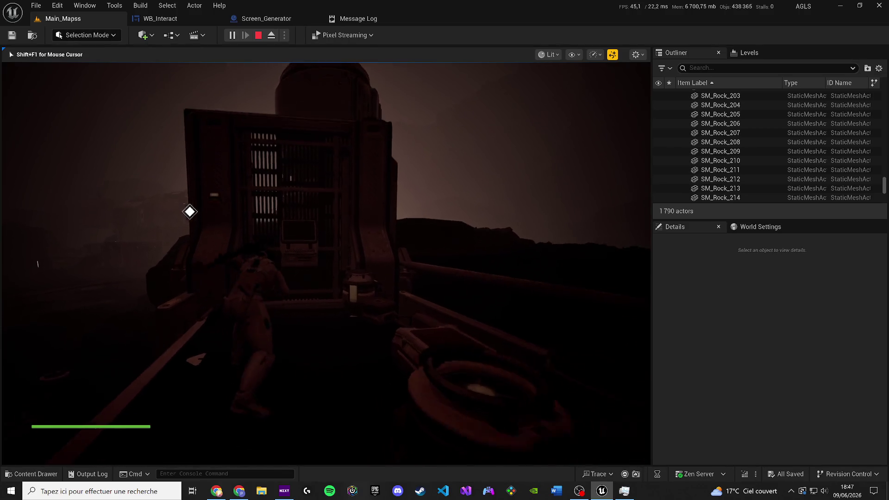
{"action": "key", "text": "e"}
{"action": "key", "text": "shift+F1"}
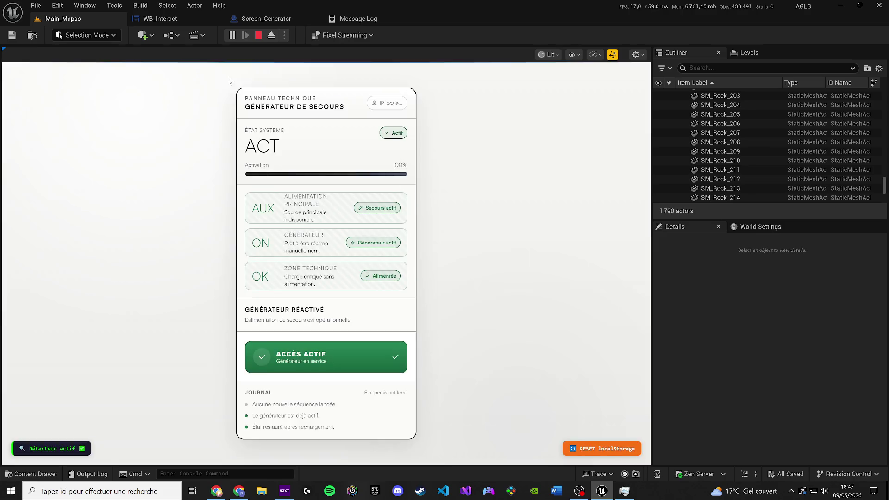
{"action": "left_click", "coordinate": [590, 452]}
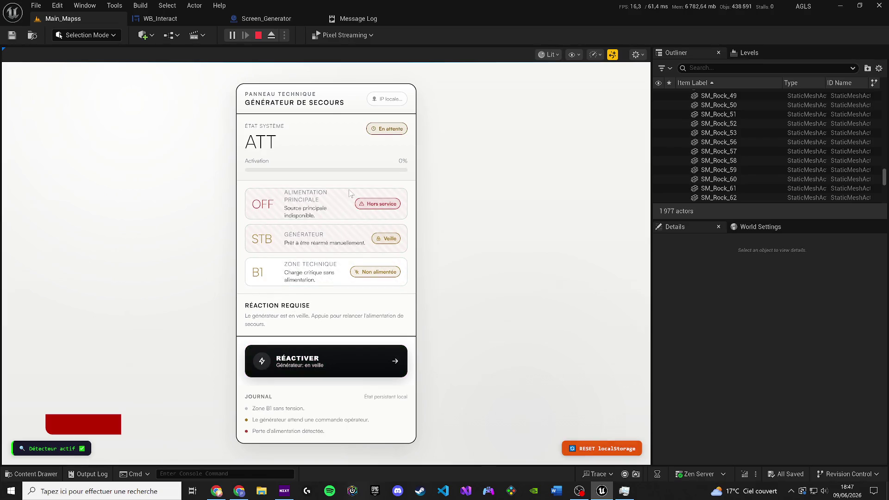
{"action": "left_click", "coordinate": [258, 36]}
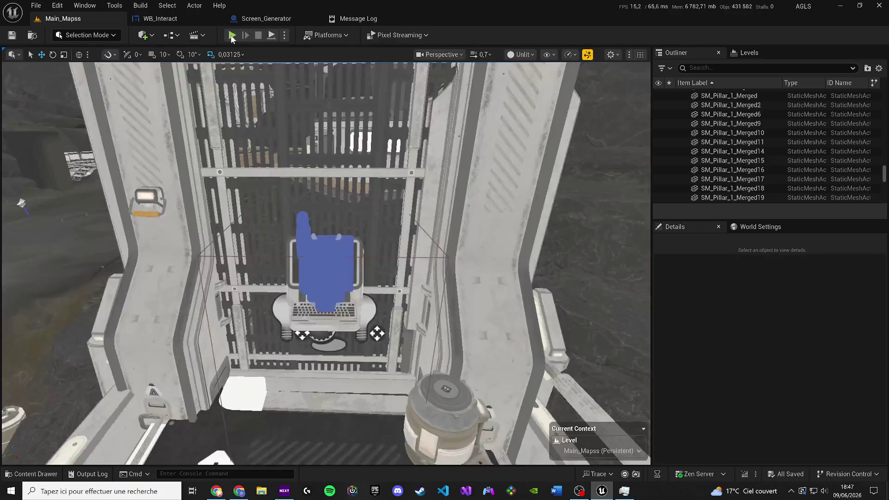
{"action": "left_click", "coordinate": [232, 35]}
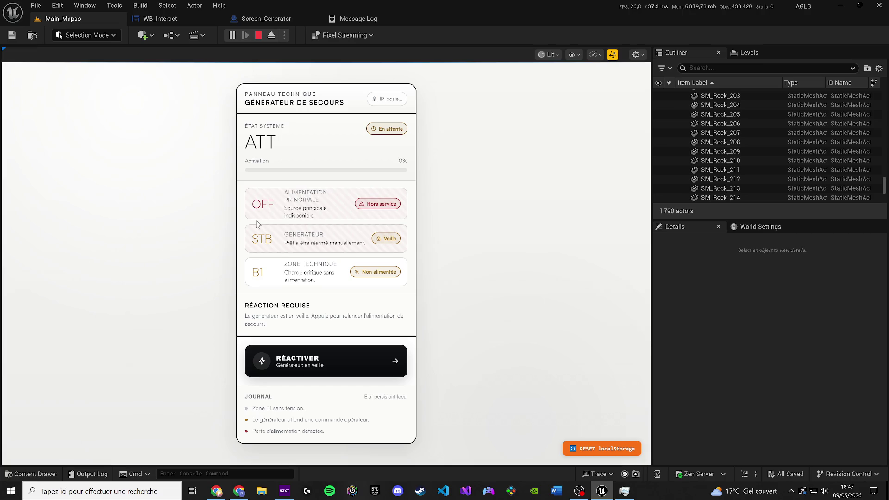
{"action": "left_click", "coordinate": [258, 35]}
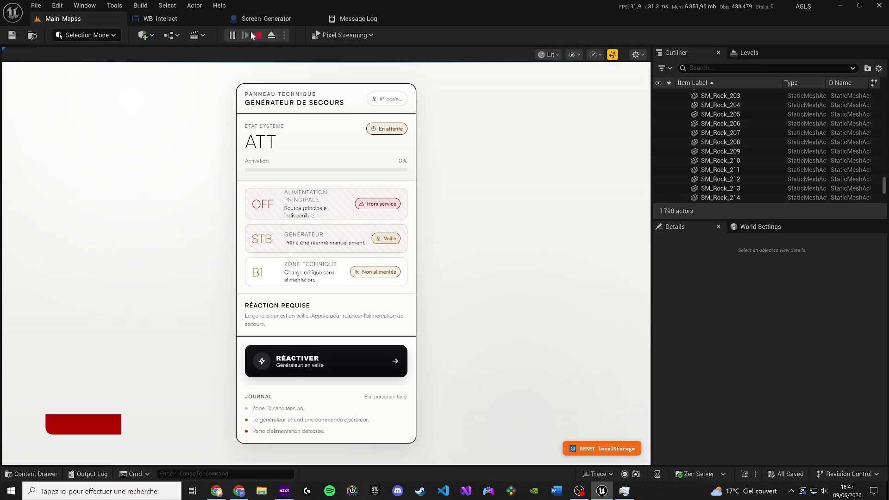
In the WB_Interact event graph, unlink Execute Javascript's output from Delay and save
{"action": "left_click", "coordinate": [239, 17]}
{"action": "left_click", "coordinate": [160, 19]}
{"action": "left_click", "coordinate": [850, 37]}
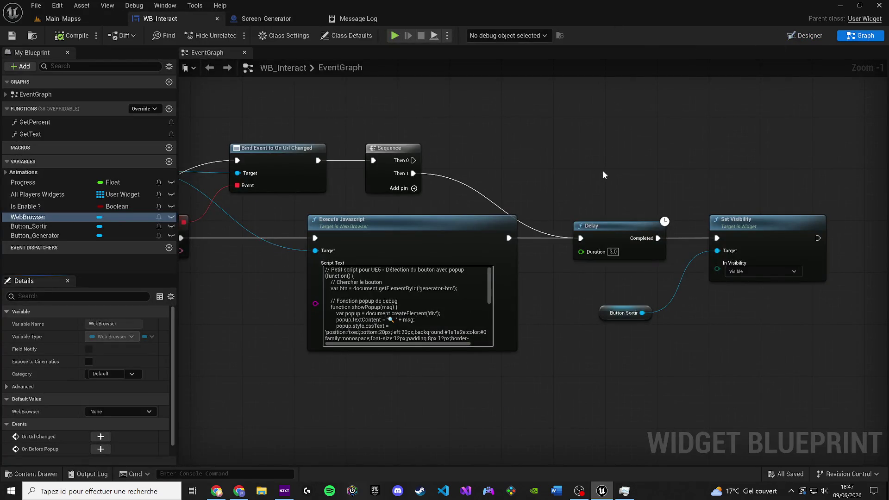
{"action": "left_click_drag", "start_coordinate": [603, 175], "coordinate": [583, 199]}
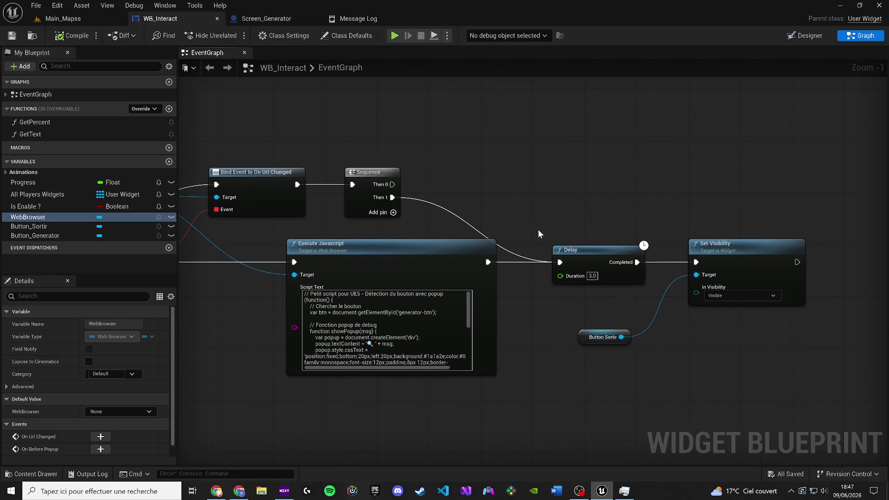
{"action": "left_click", "coordinate": [491, 262]}
{"action": "left_click", "coordinate": [491, 262], "text": "alt"}
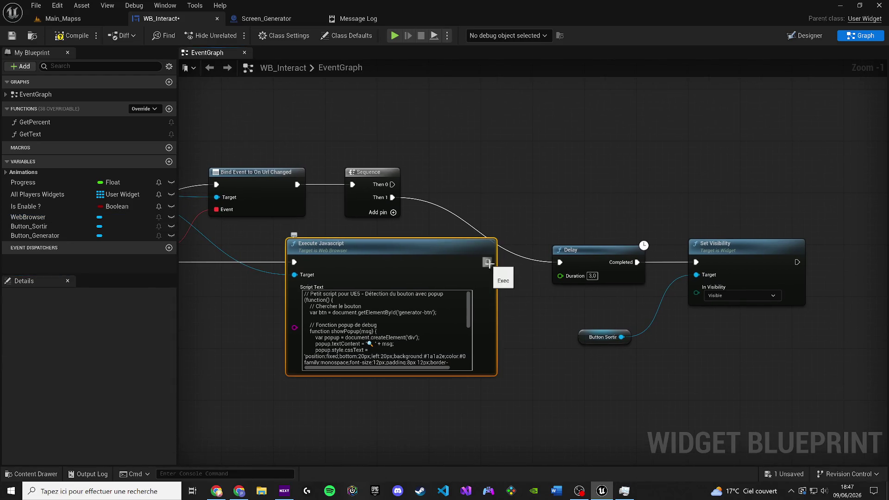
{"action": "left_click", "coordinate": [12, 36]}
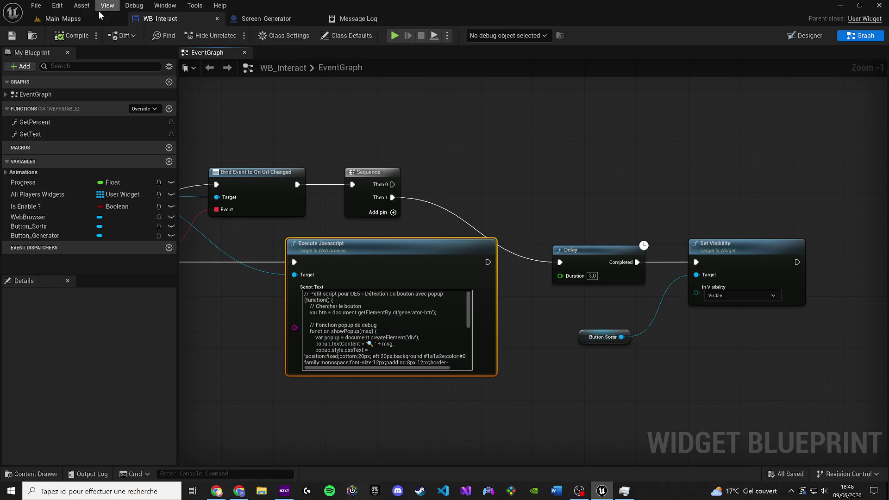
Play Main_Mapss again, open the generator panel, then stop the session
{"action": "left_click", "coordinate": [107, 19]}
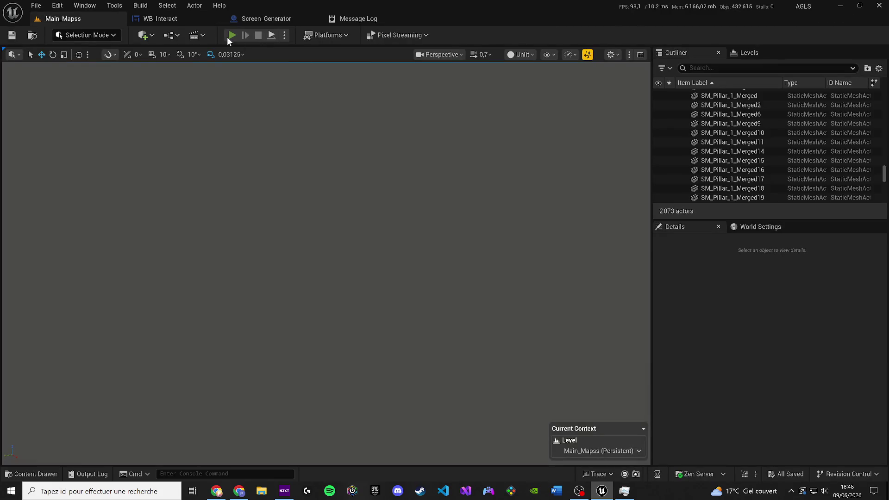
{"action": "left_click", "coordinate": [228, 37]}
{"action": "key", "text": "e"}
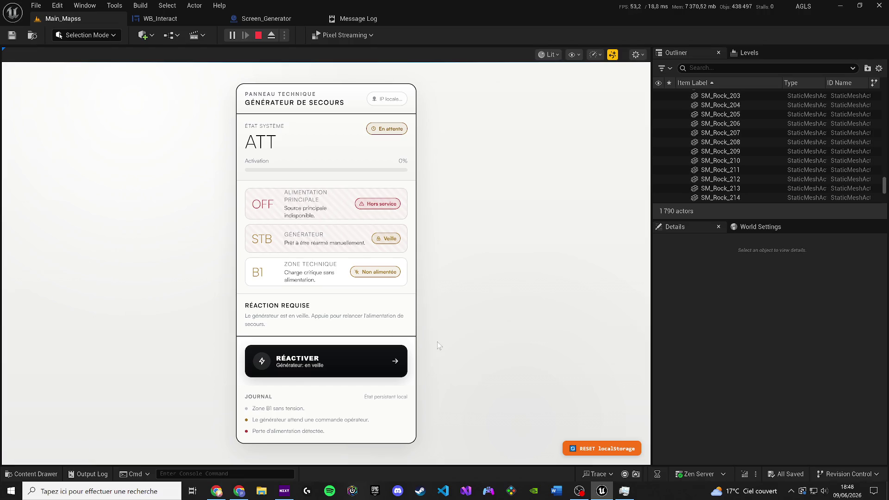
{"action": "left_click", "coordinate": [259, 37]}
Rewire Delay from Sequence Then 1 to Execute Javascript's output and compile WB_Interact
{"action": "left_click", "coordinate": [160, 19]}
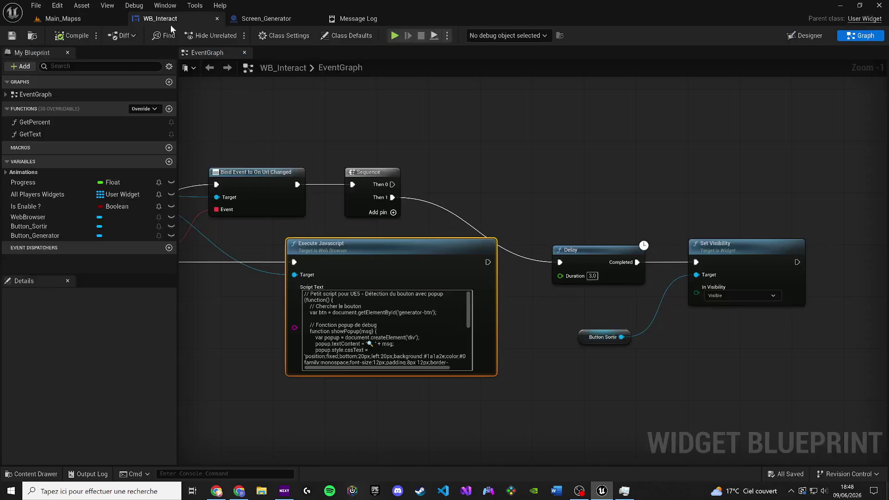
{"action": "left_click", "coordinate": [392, 197], "text": "alt"}
{"action": "left_click_drag", "start_coordinate": [488, 262], "coordinate": [559, 264]}
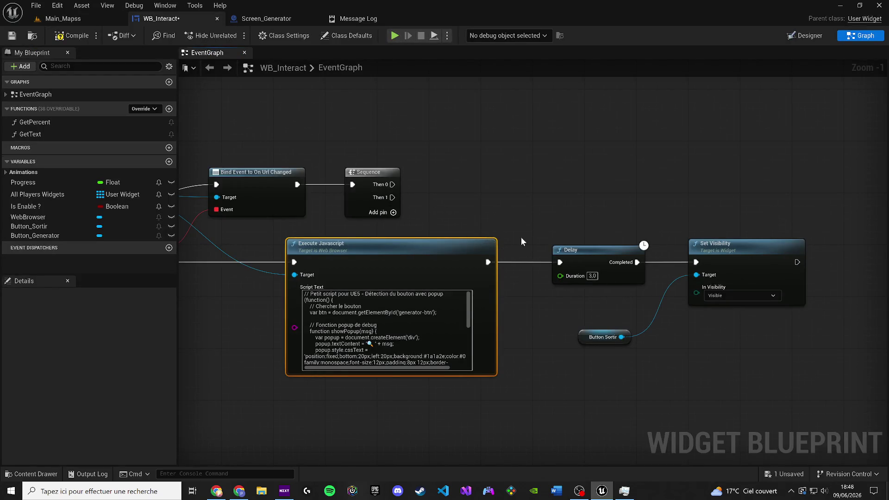
{"action": "left_click", "coordinate": [65, 35]}
Play-test Main_Mapss, then return to WB_Interact and select the Execute Javascript script
{"action": "left_click", "coordinate": [65, 20]}
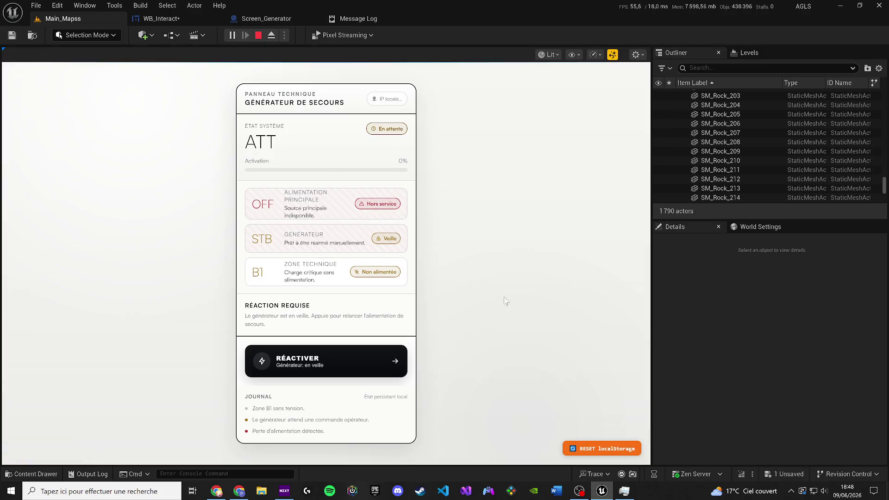
{"action": "left_click", "coordinate": [259, 35]}
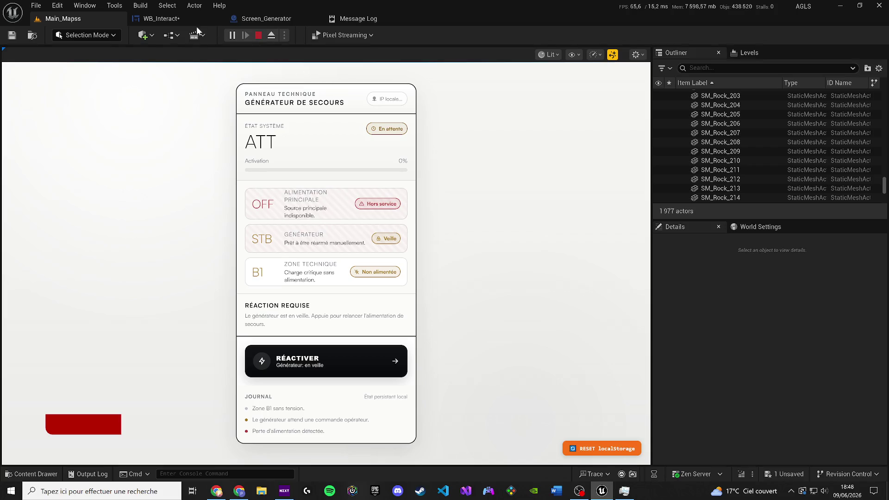
{"action": "left_click", "coordinate": [191, 18]}
{"action": "left_click", "coordinate": [458, 301]}
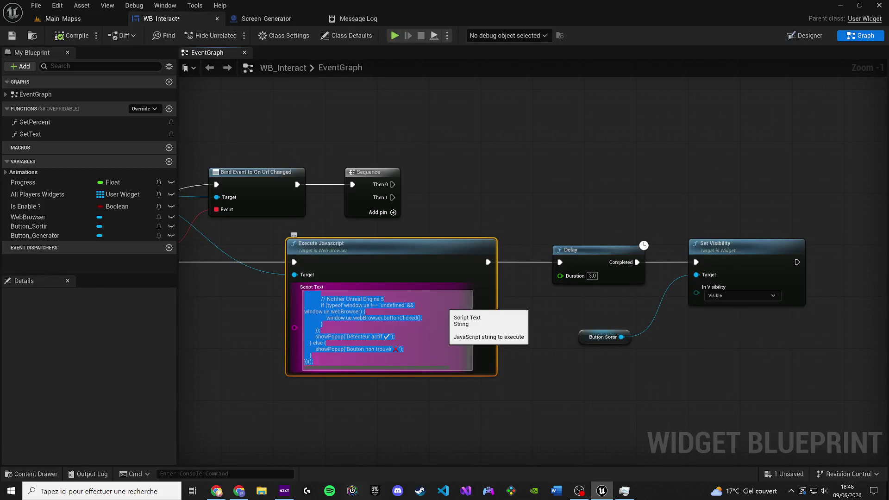
Paste the confirm-prompt 'Version ultra simple' script into Execute Javascript and compile
{"action": "key", "text": "alt+Tab"}
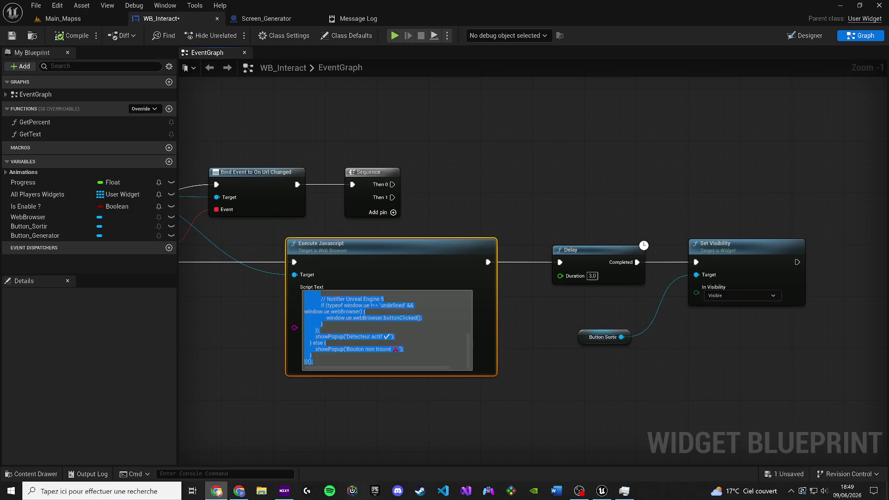
{"action": "left_click", "coordinate": [362, 311]}
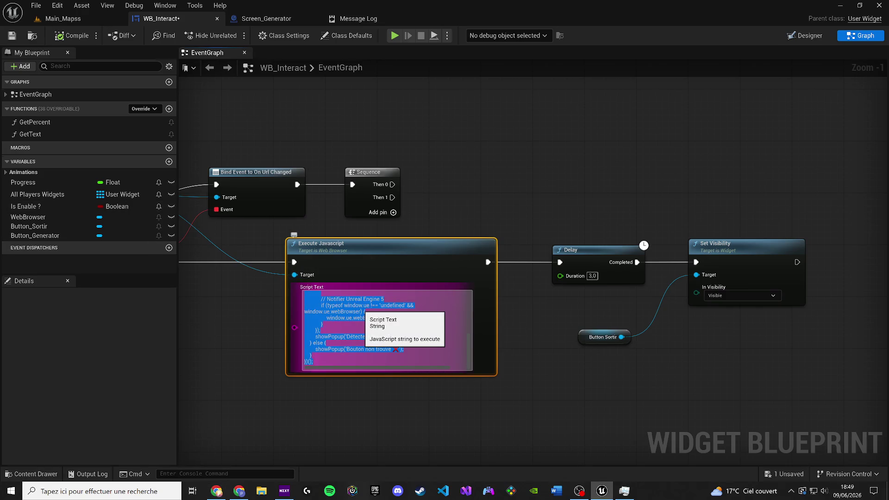
{"action": "key", "text": "ctrl+v"}
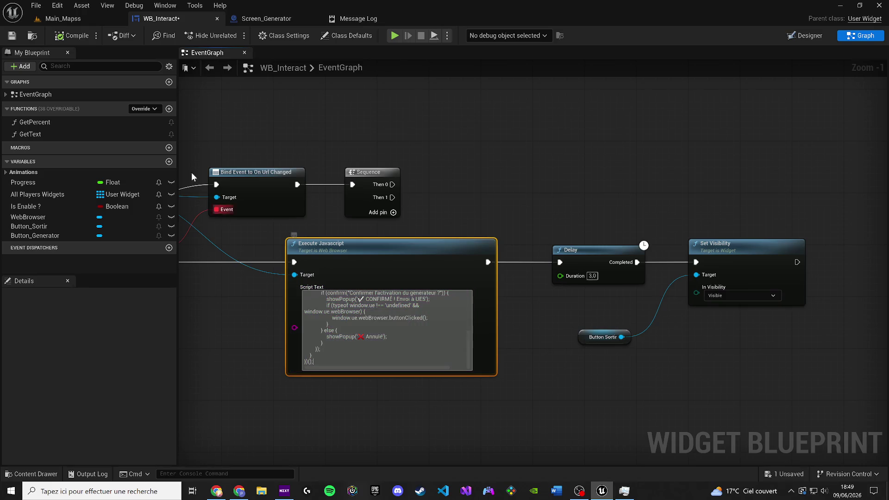
{"action": "left_click", "coordinate": [74, 37]}
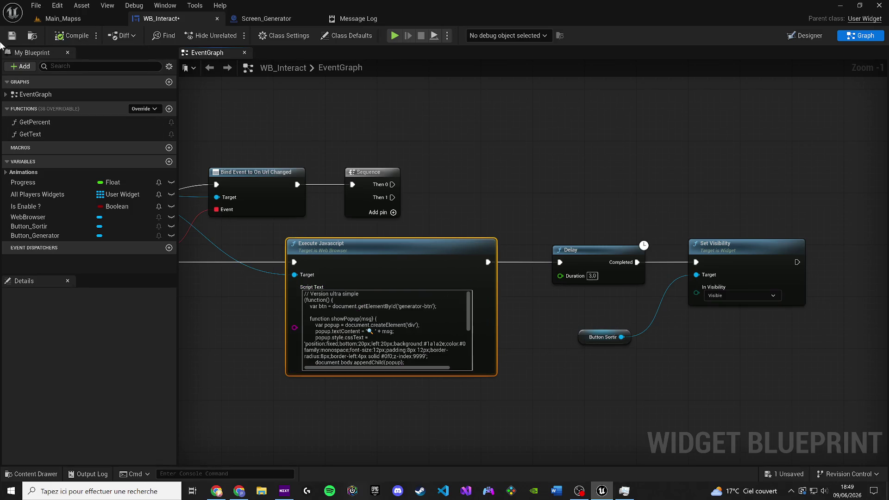
{"action": "left_click", "coordinate": [54, 21]}
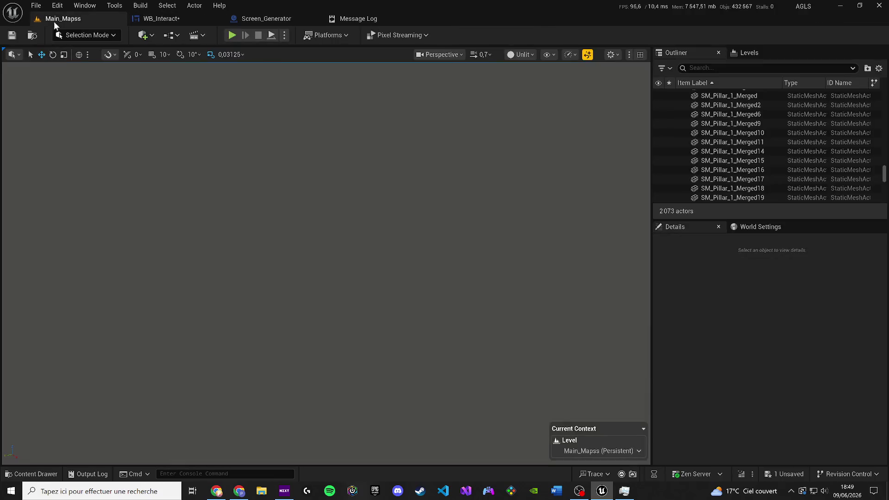
Play-test the terminal and click REACTIVER to reach ACCÈS ACTIF
{"action": "left_click", "coordinate": [227, 37]}
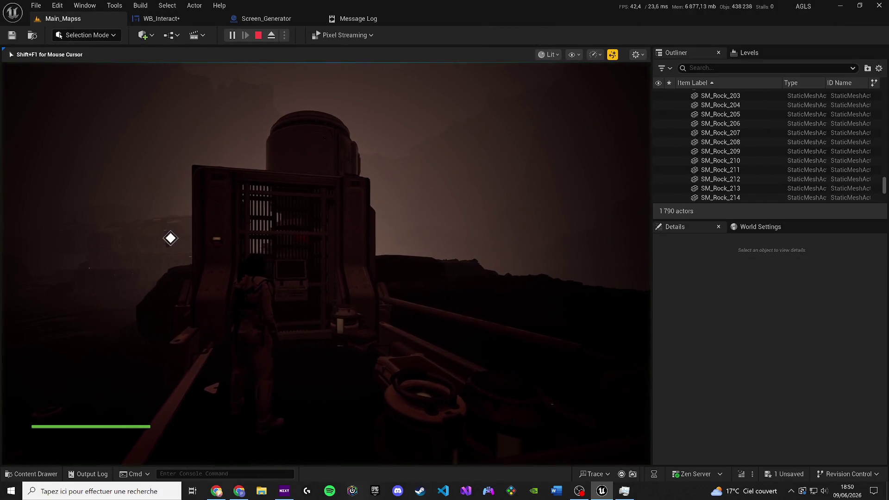
{"action": "key", "text": "w"}
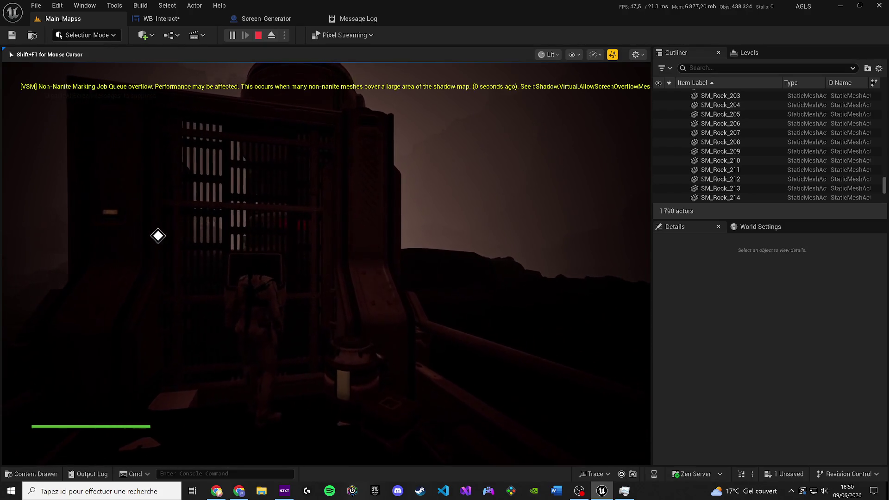
{"action": "key", "text": "e"}
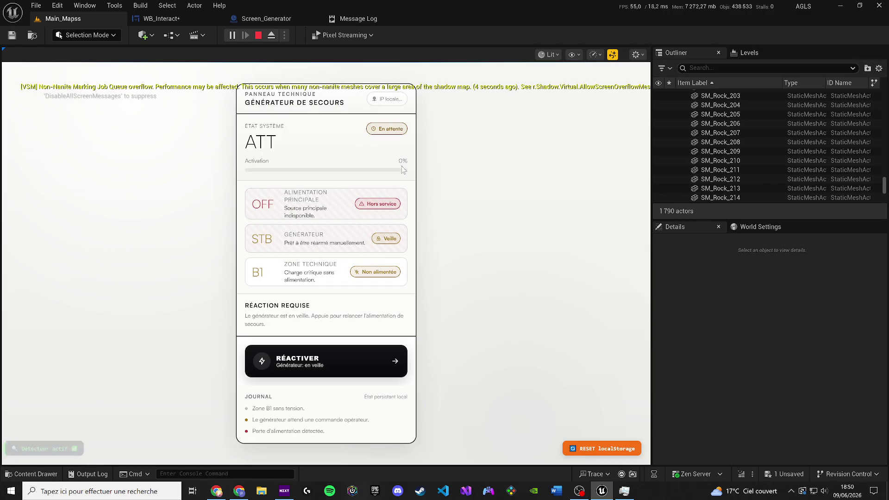
{"action": "left_click", "coordinate": [336, 358]}
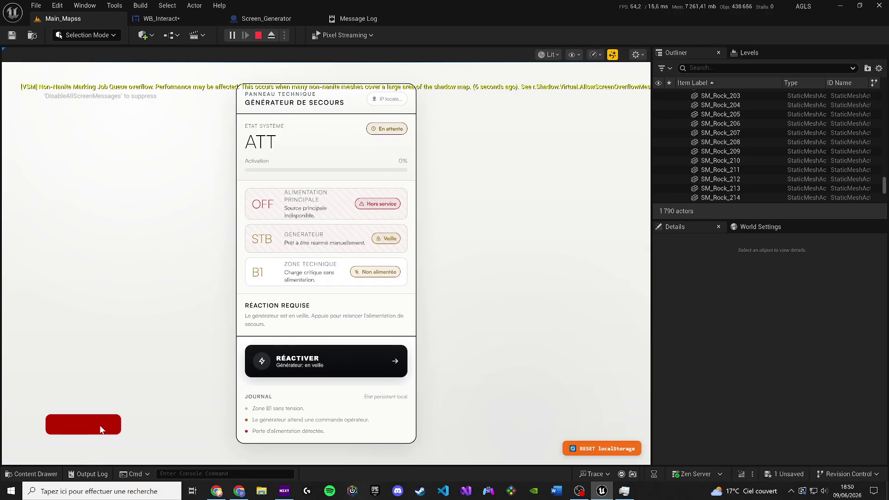
{"action": "left_click", "coordinate": [275, 368]}
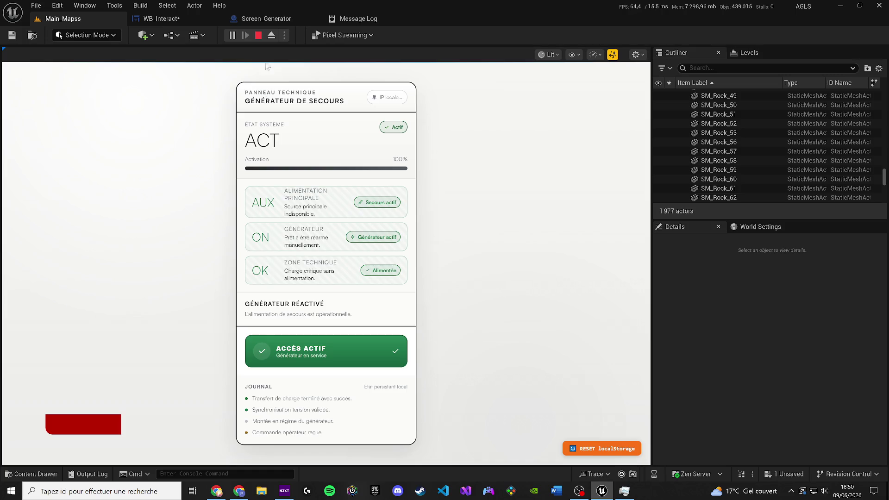
Delete the Sequence node from the WB_Interact event graph and zoom out
{"action": "left_click", "coordinate": [162, 18]}
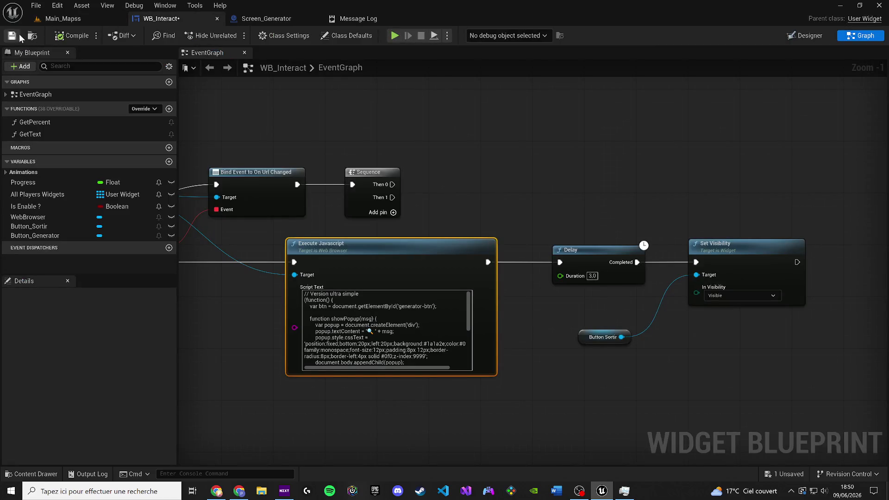
{"action": "left_click", "coordinate": [381, 179]}
{"action": "key", "text": "Delete"}
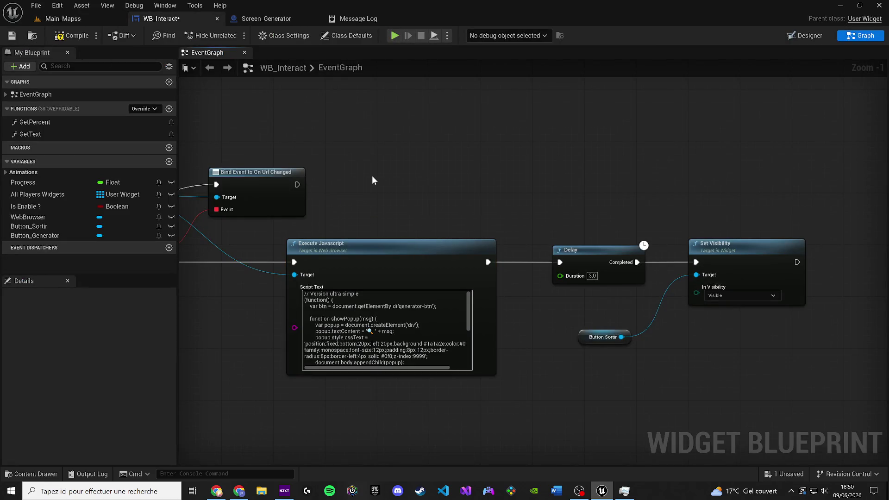
{"action": "left_click_drag", "start_coordinate": [455, 190], "coordinate": [474, 191]}
{"action": "scroll", "coordinate": [473, 190], "scroll_direction": "down", "scroll_amount": 1}
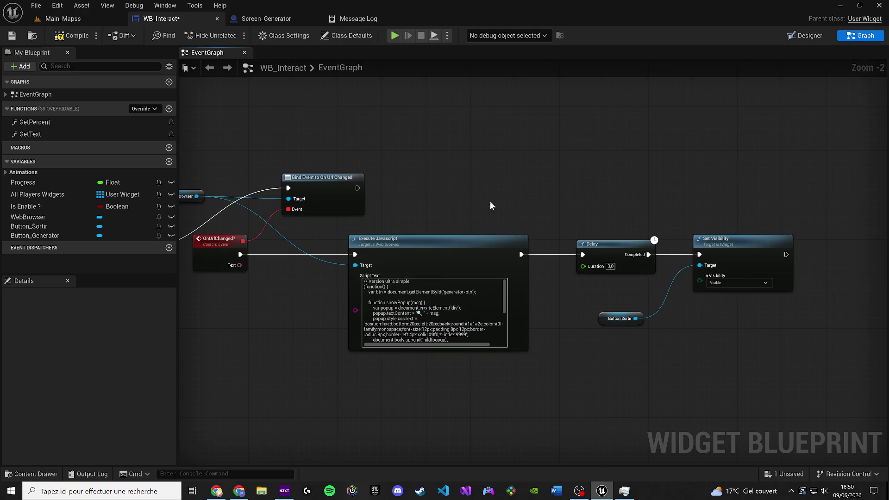
{"action": "key", "text": "super"}
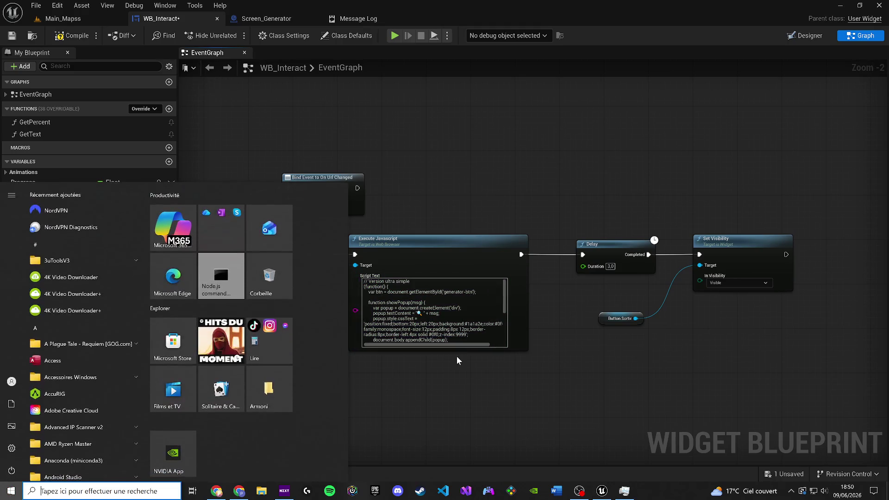
Snip the WB_Interact graph: Bind Event, Execute Javascript, 3,0 s Delay, Set Visibility
{"action": "type", "text": "ca"}
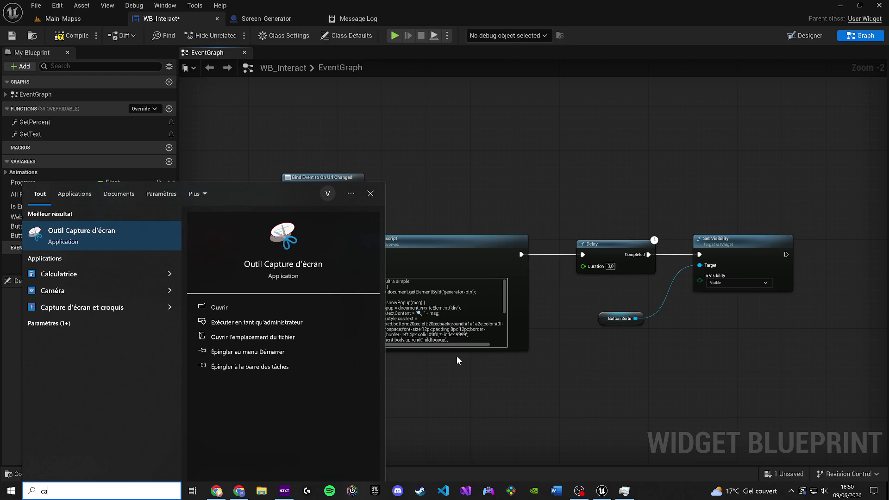
{"action": "key", "text": "Return"}
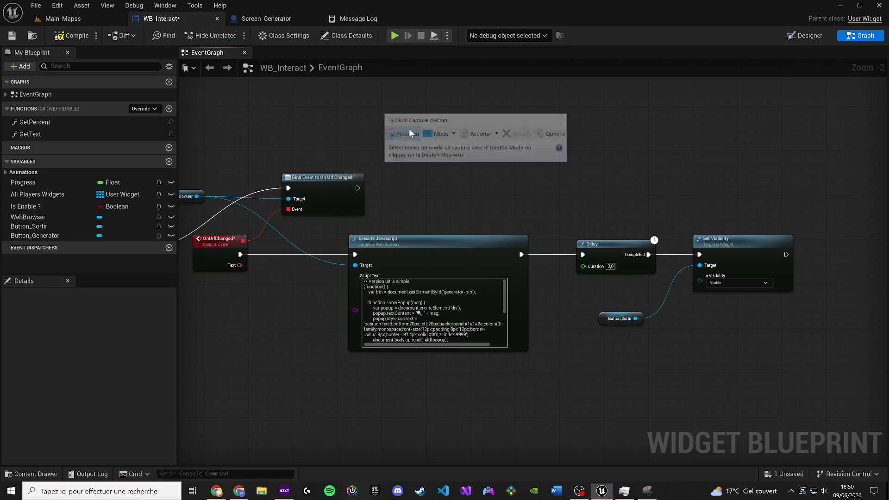
{"action": "left_click", "coordinate": [402, 133]}
{"action": "mouse_move", "coordinate": [827, 381]}
{"action": "left_mouse_down"}
{"action": "mouse_move", "coordinate": [406, 269]}
{"action": "mouse_move", "coordinate": [199, 155]}
{"action": "mouse_move", "coordinate": [196, 144]}
{"action": "left_mouse_up"}
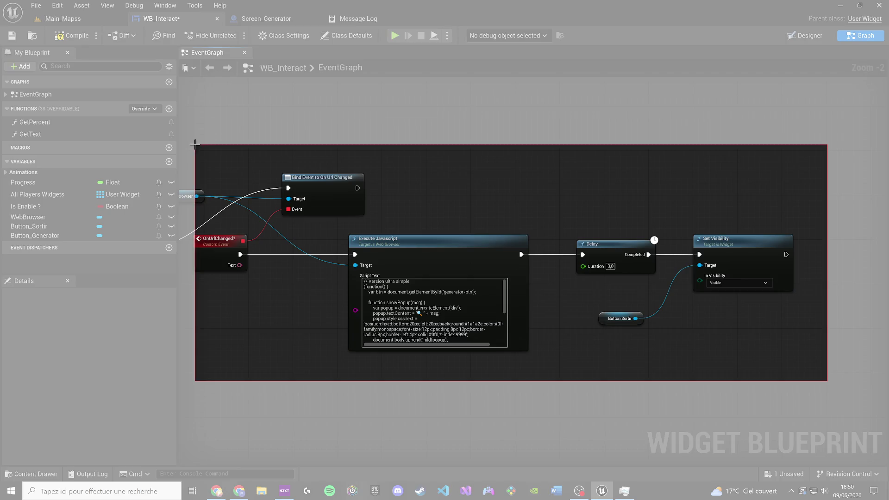
{"action": "key", "text": "alt+Tab"}
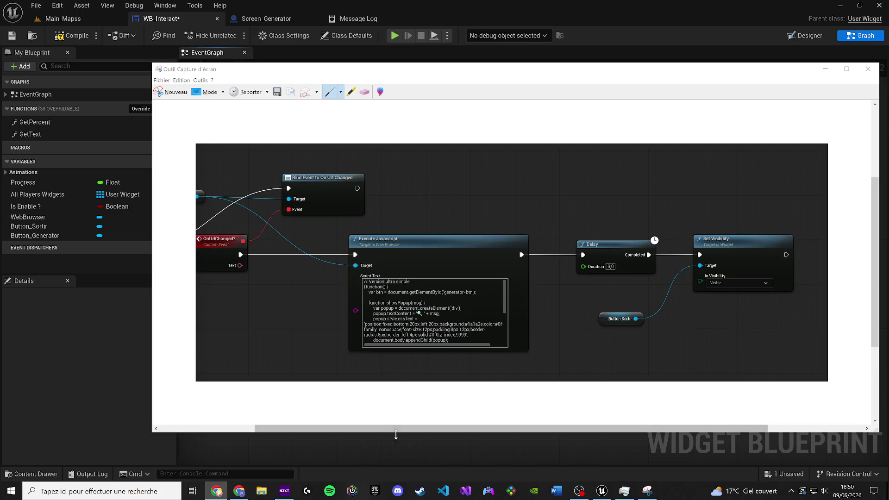
{"action": "left_click", "coordinate": [421, 453]}
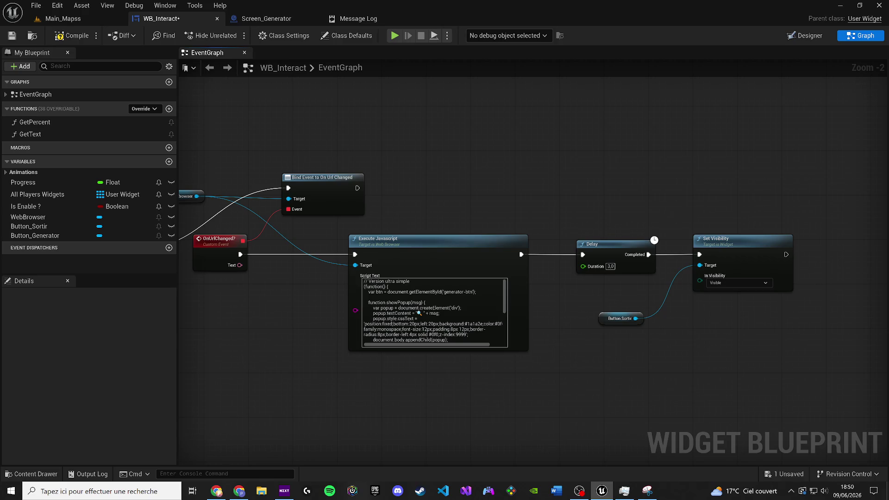
Replace the Script Text with the 'Version ultra simple avec popup' code
{"action": "key", "text": "alt+Tab"}
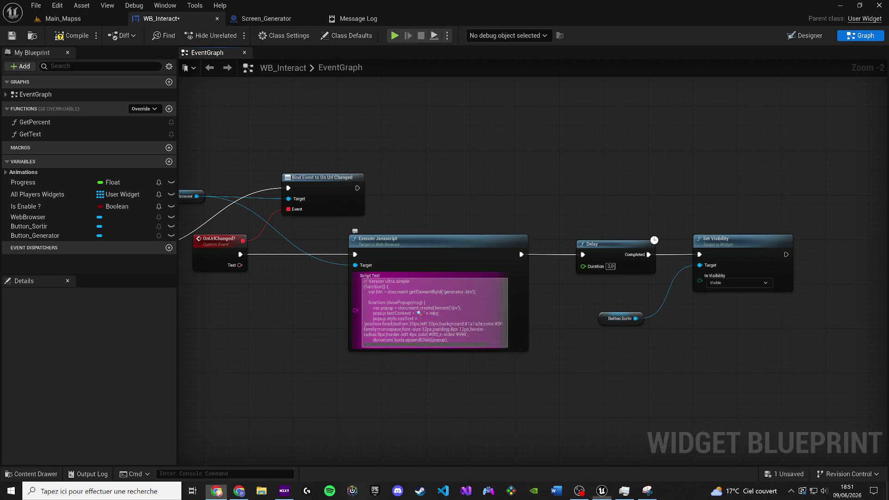
{"action": "key", "text": "ctrl+a"}
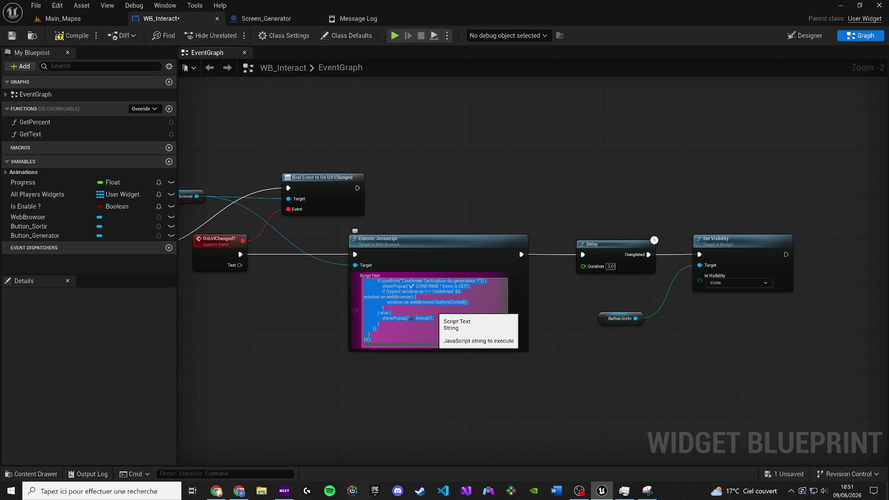
{"action": "key", "text": "ctrl+v"}
Save WB_Interact and start a play test with the preview window enlarged and centred
{"action": "left_click", "coordinate": [12, 35]}
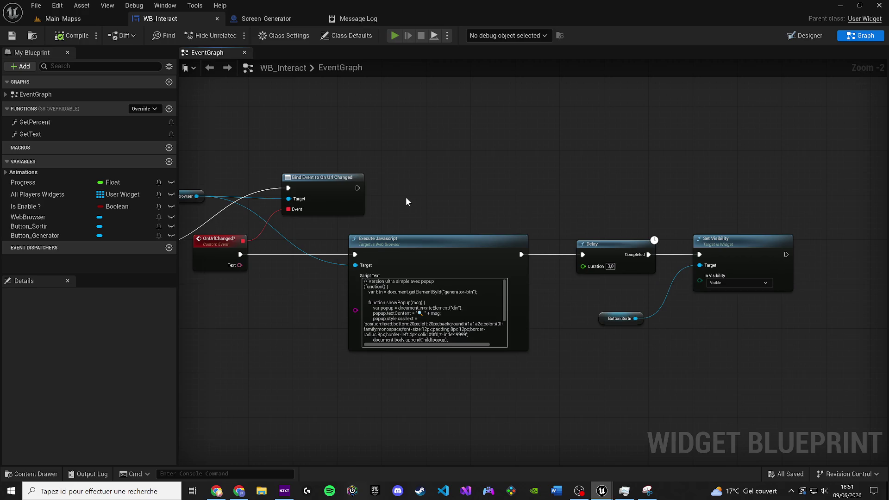
{"action": "key", "text": "alt+p"}
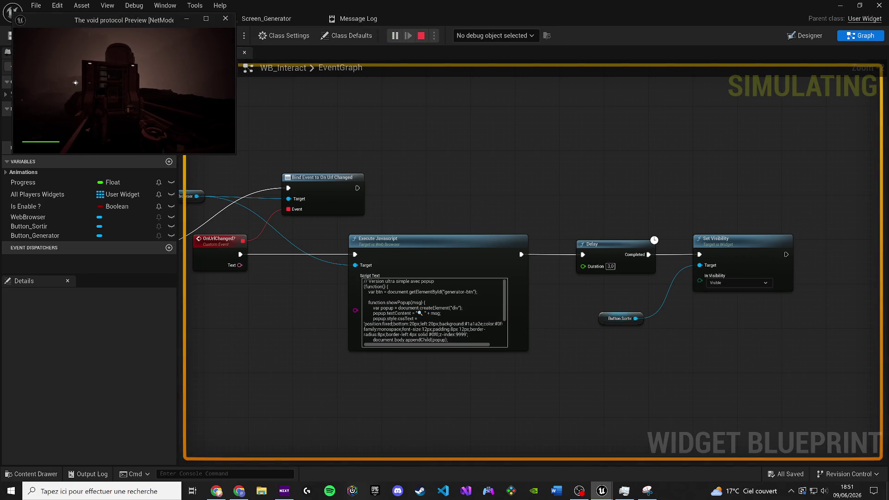
{"action": "key", "text": "super"}
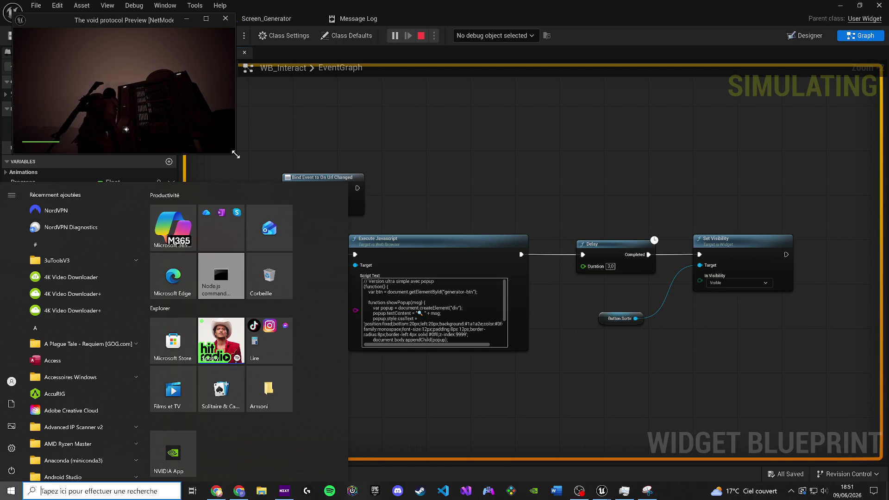
{"action": "left_click_drag", "start_coordinate": [235, 153], "coordinate": [506, 329]}
{"action": "left_click_drag", "start_coordinate": [259, 20], "coordinate": [396, 117]}
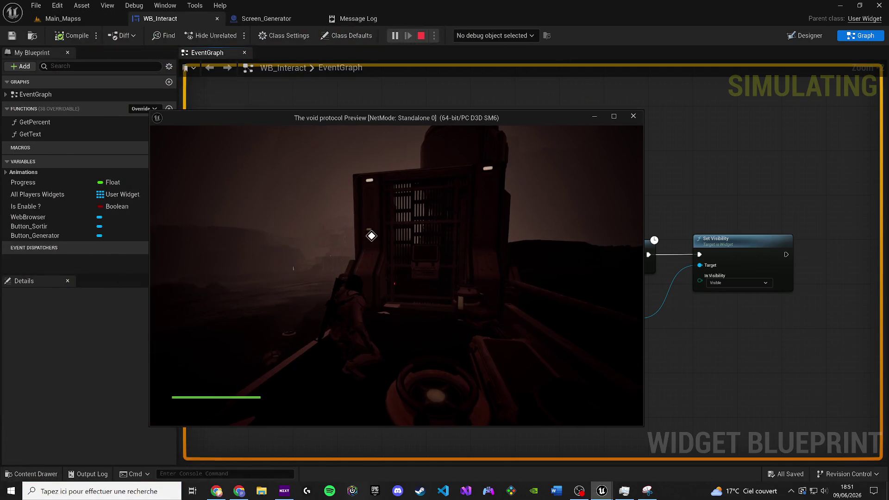
Open the generator panel, reset localStorage to ATT standby, and close the preview
{"action": "key", "text": "w"}
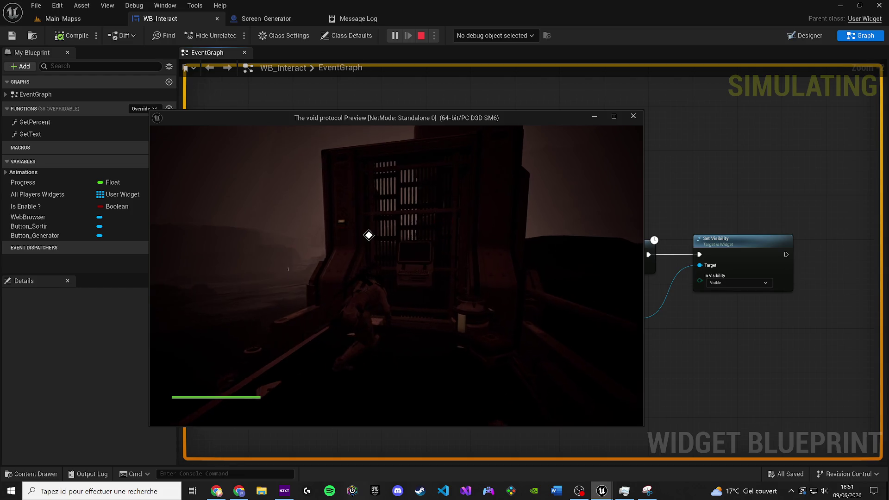
{"action": "key", "text": "e"}
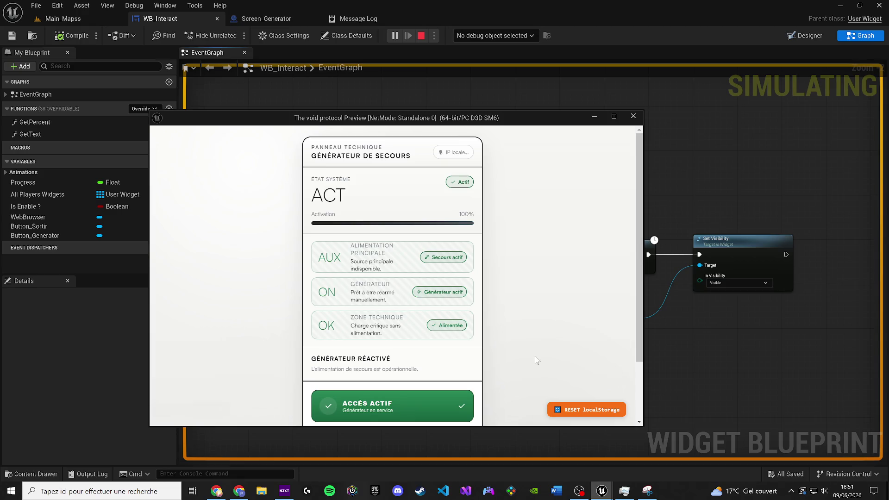
{"action": "scroll", "coordinate": [540, 358], "scroll_direction": "down", "scroll_amount": 2}
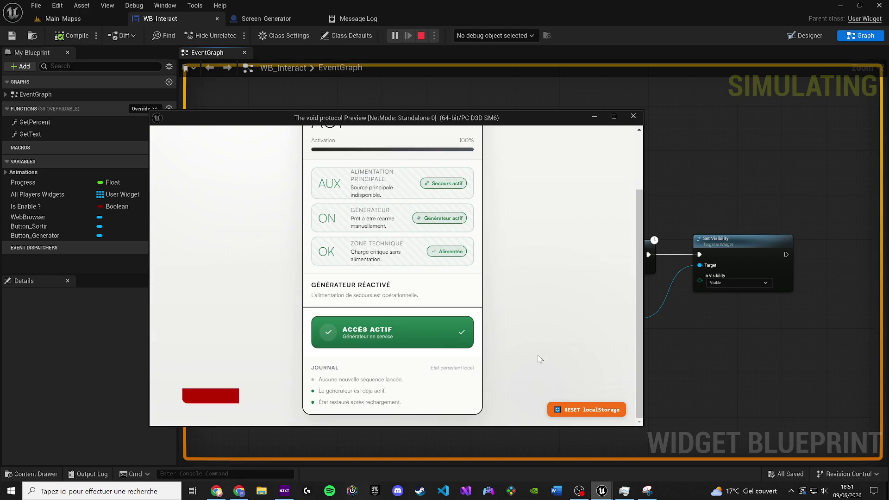
{"action": "scroll", "coordinate": [539, 359], "scroll_direction": "up", "scroll_amount": 2}
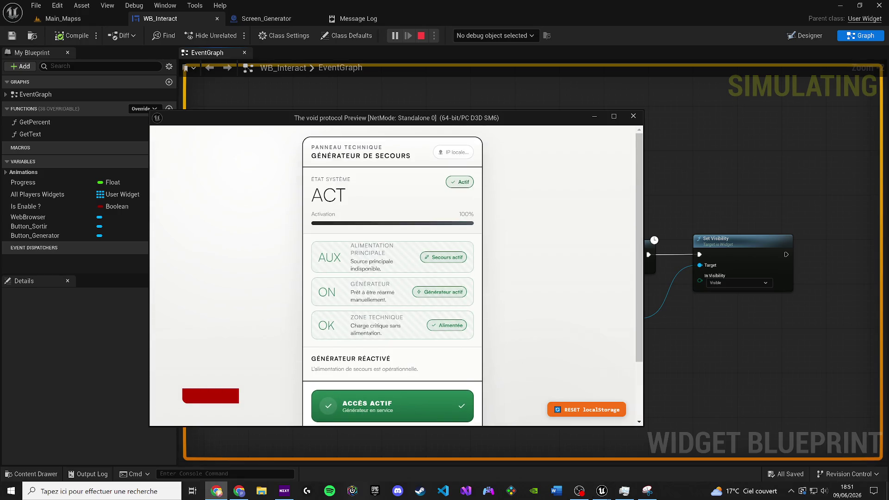
{"action": "left_click", "coordinate": [558, 409]}
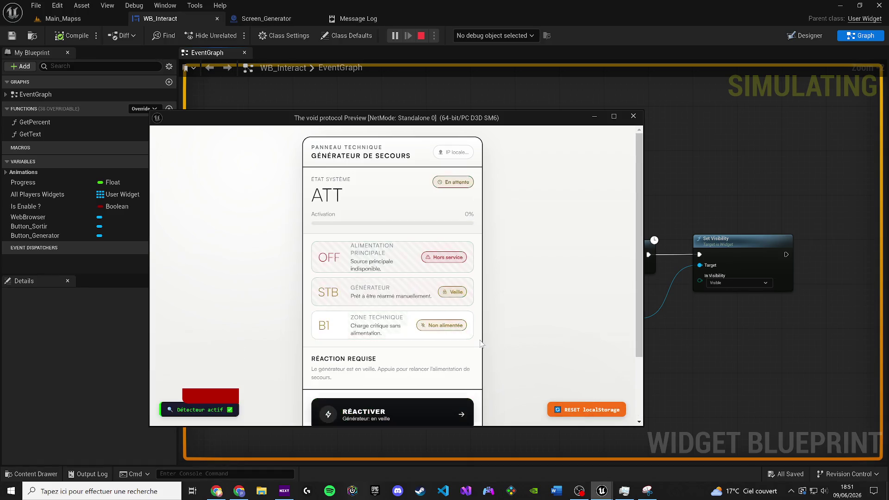
{"action": "left_click", "coordinate": [631, 116]}
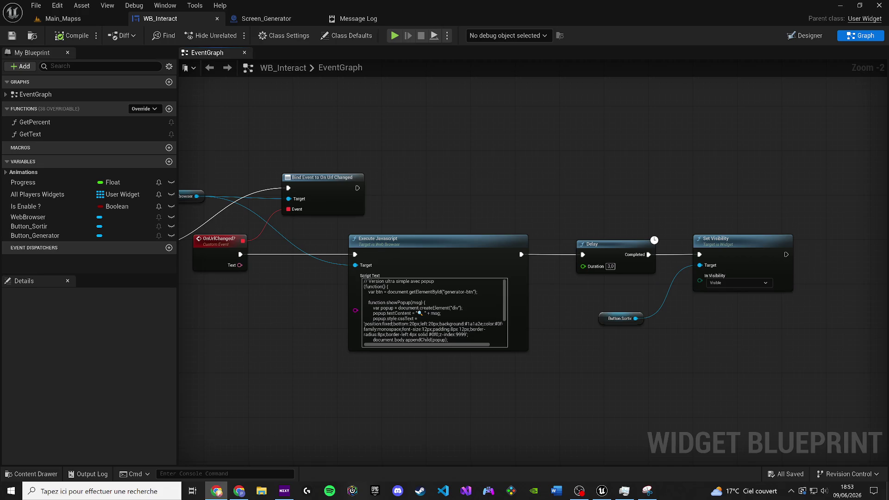
{"action": "key", "text": "XF86AudioLowerVolume"}
{"action": "key", "text": "XF86AudioLowerVolume"}
Inspect the Button_Sortir widget and its Sortir text in the Designer
{"action": "left_click", "coordinate": [625, 317]}
{"action": "left_click_drag", "start_coordinate": [628, 229], "coordinate": [419, 204]}
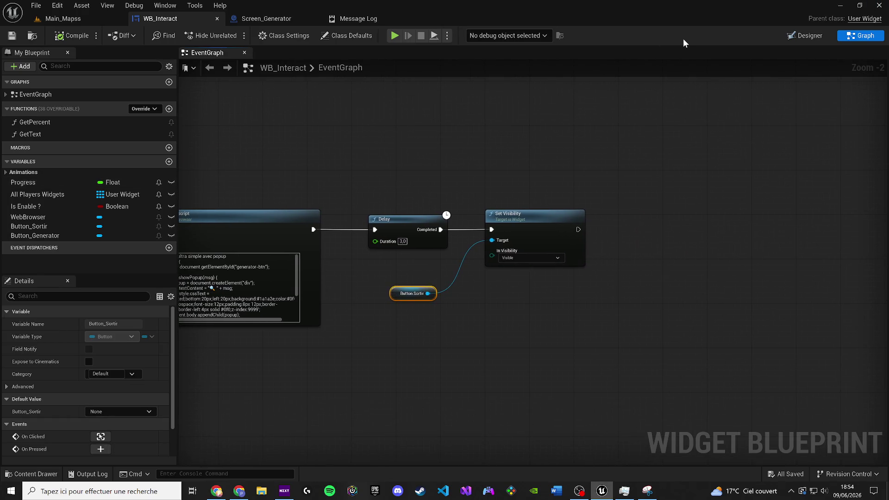
{"action": "left_click", "coordinate": [805, 36]}
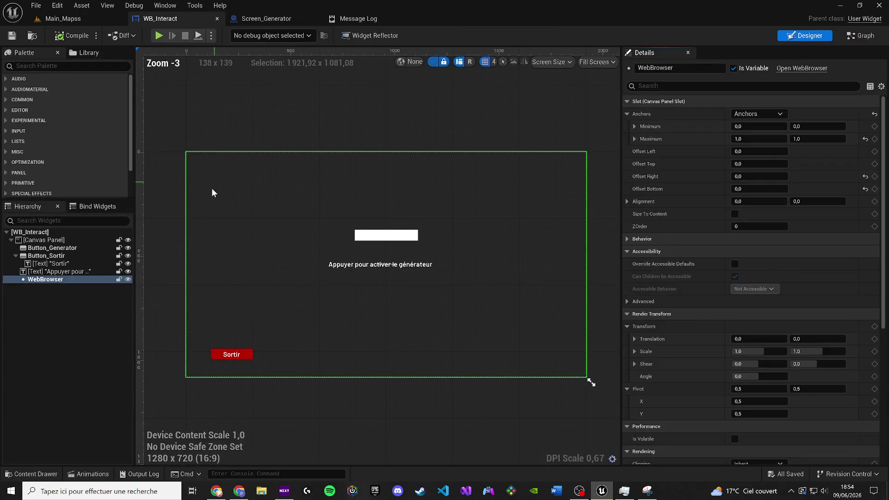
{"action": "left_click", "coordinate": [77, 263]}
{"action": "left_click", "coordinate": [51, 255]}
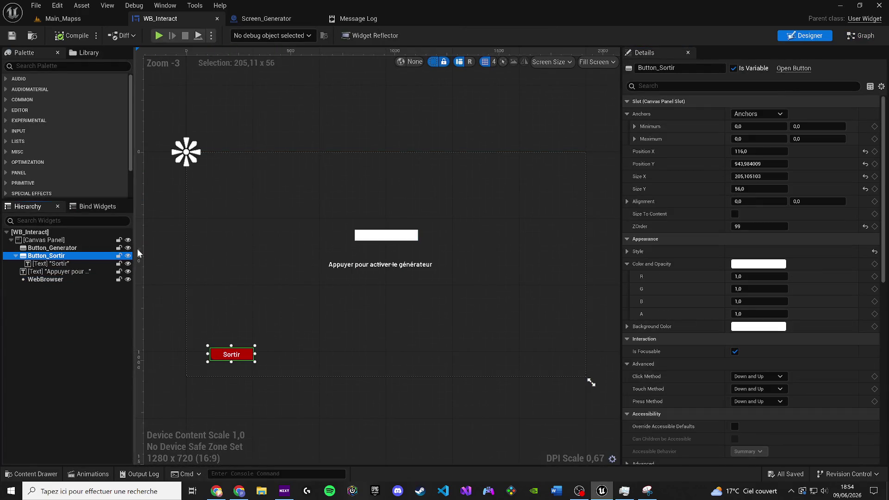
{"action": "left_click", "coordinate": [864, 37]}
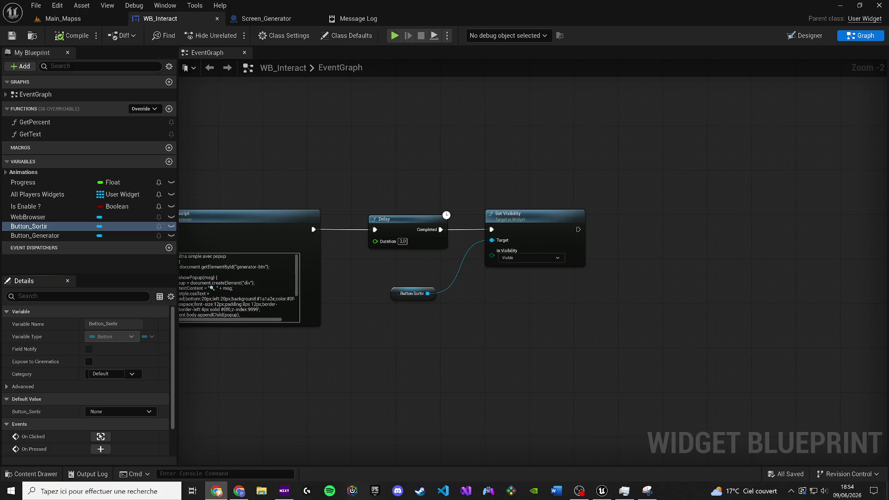
Paste the updated generator-btn click script into Execute Javascript and save WB_Interact
{"action": "key", "text": "ctrl+a"}
{"action": "key", "text": "ctrl+v"}
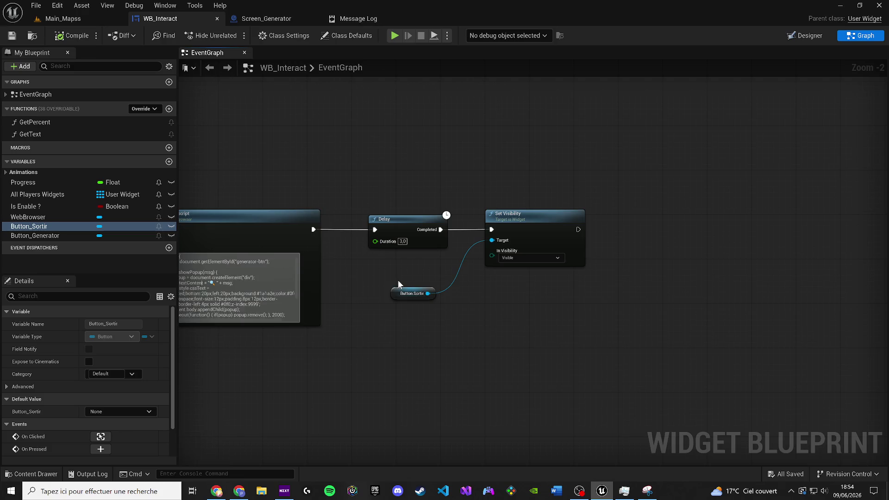
{"action": "left_click_drag", "start_coordinate": [230, 285], "coordinate": [423, 269]}
{"action": "left_click", "coordinate": [477, 381]}
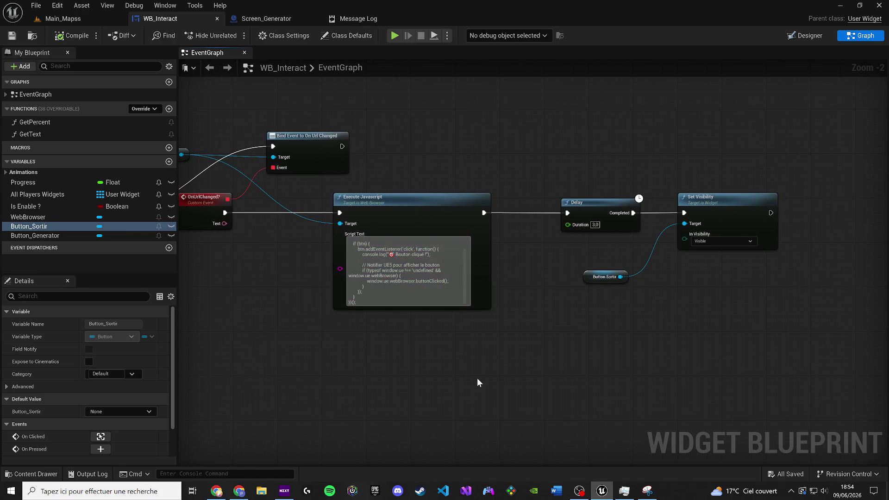
{"action": "left_click", "coordinate": [12, 38]}
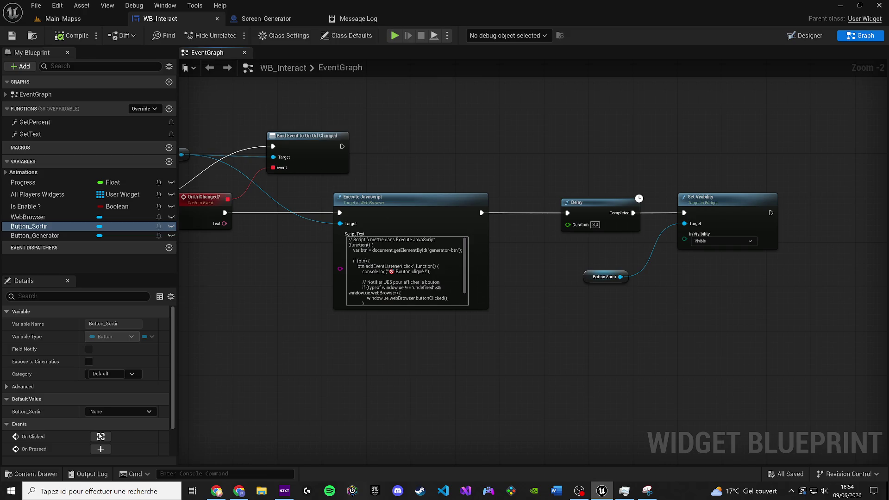
{"action": "key", "text": "alt+Tab"}
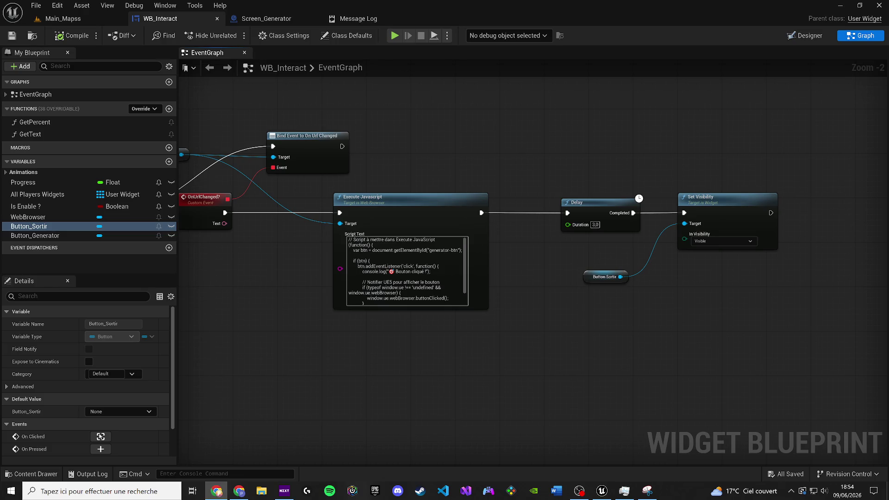
{"action": "left_click", "coordinate": [65, 18]}
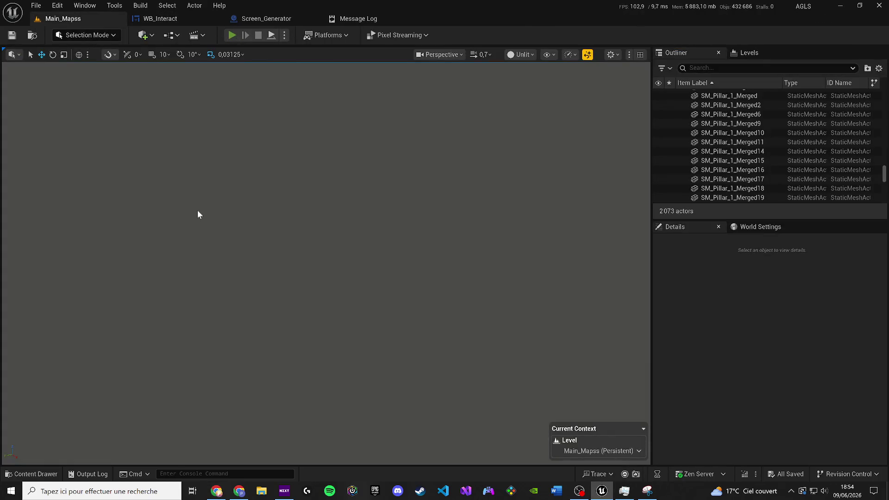
{"action": "key", "text": "alt+p"}
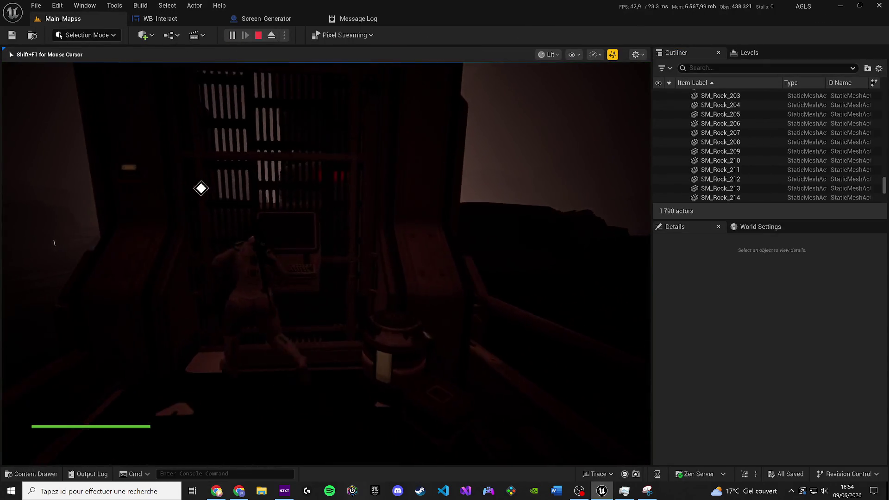
{"action": "key", "text": "e"}
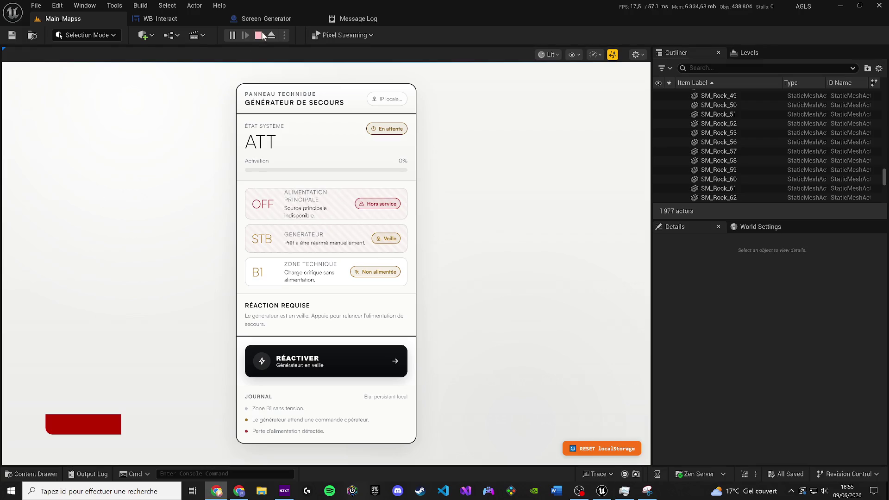
{"action": "left_click", "coordinate": [260, 19]}
{"action": "left_click", "coordinate": [167, 18]}
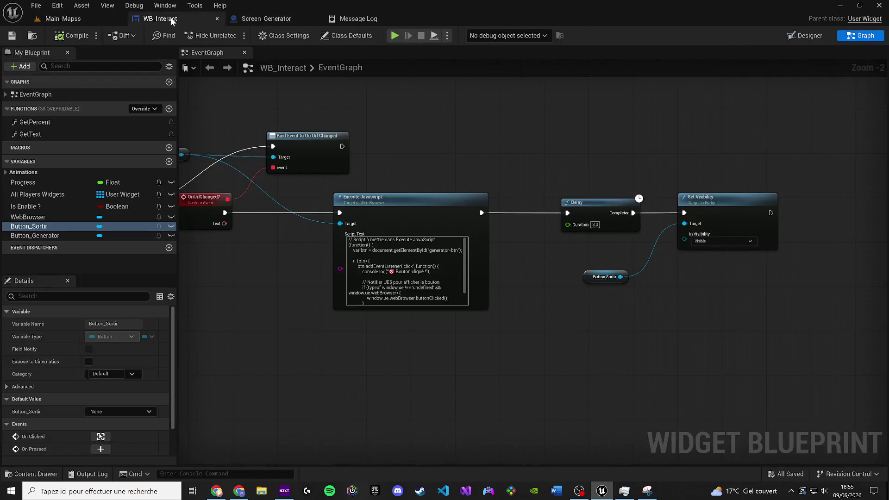
Select the Sortir text block in the Designer and search its Details for visibility
{"action": "left_click", "coordinate": [803, 36]}
{"action": "scroll", "coordinate": [186, 263], "scroll_direction": "up", "scroll_amount": 5}
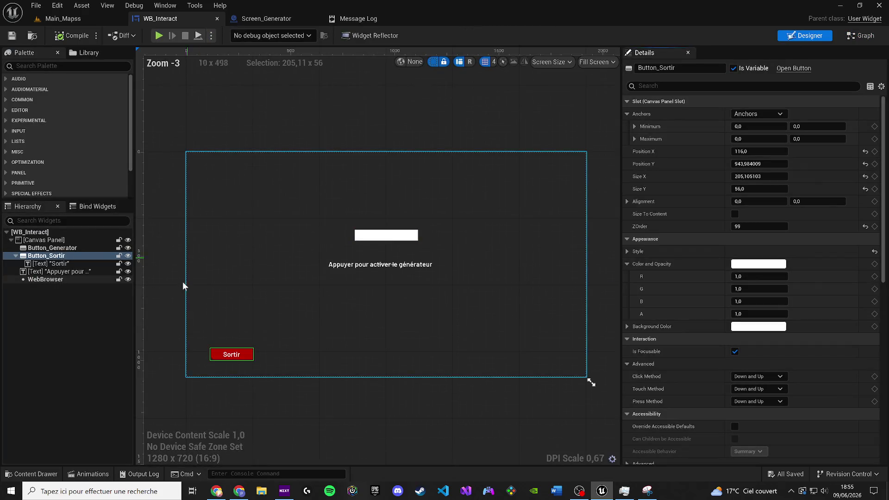
{"action": "left_click", "coordinate": [51, 263]}
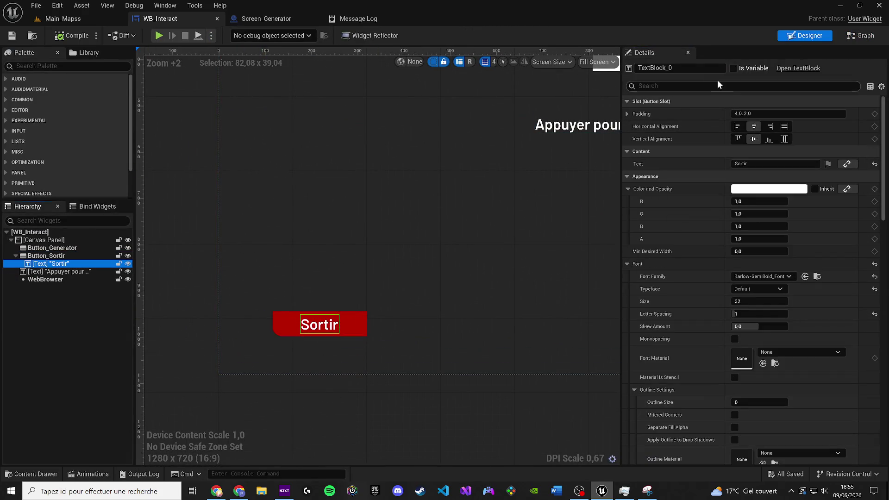
{"action": "left_click", "coordinate": [692, 86]}
{"action": "type", "text": "visi"}
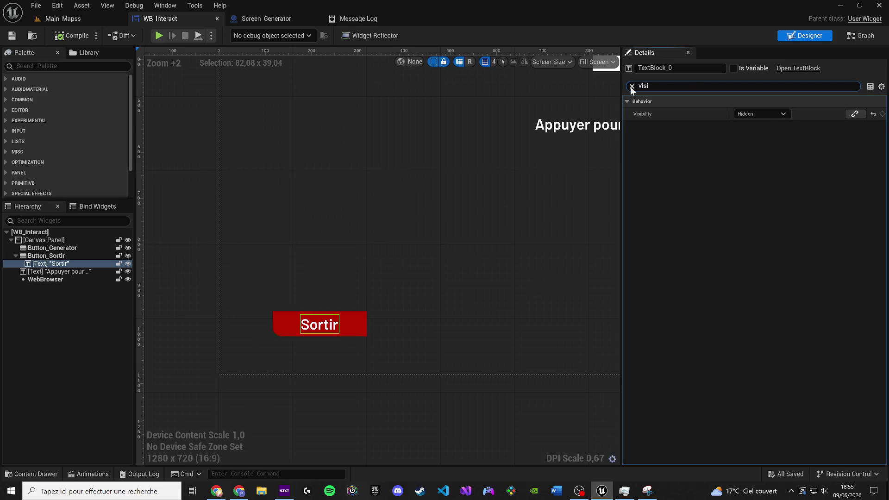
{"action": "left_click", "coordinate": [631, 87]}
Rename the text block TextBlock_sortir and tick Is Variable
{"action": "left_click", "coordinate": [645, 68]}
{"action": "key", "text": "End"}
{"action": "key", "text": "BackSpace"}
{"action": "type", "text": "sortie"}
{"action": "key", "text": "Return"}
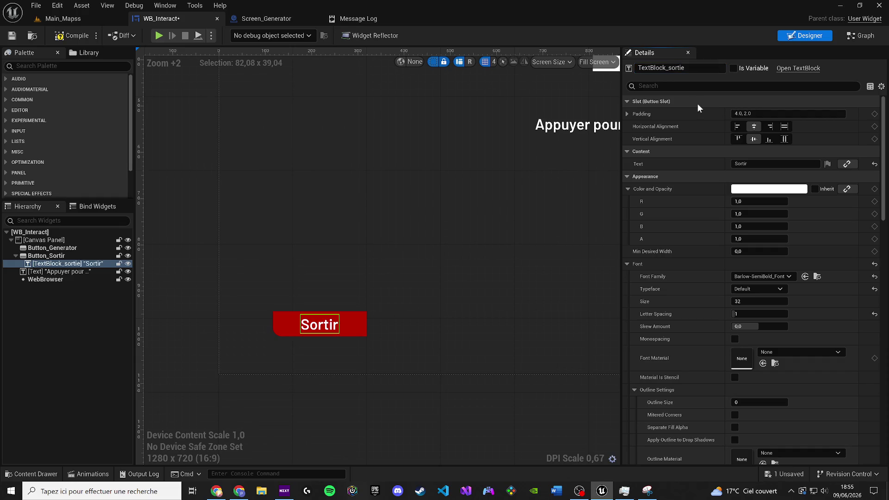
{"action": "key", "text": "BackSpace"}
{"action": "type", "text": "r"}
{"action": "key", "text": "Return"}
{"action": "left_click", "coordinate": [741, 69]}
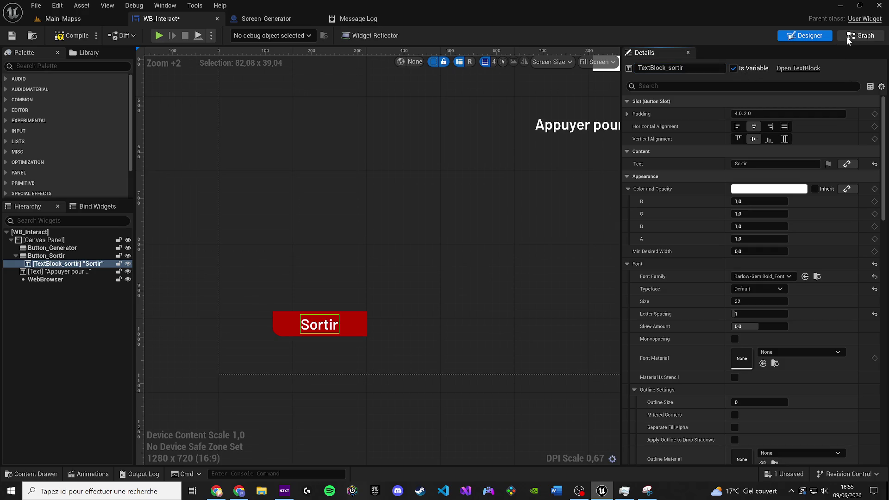
{"action": "left_click", "coordinate": [861, 36]}
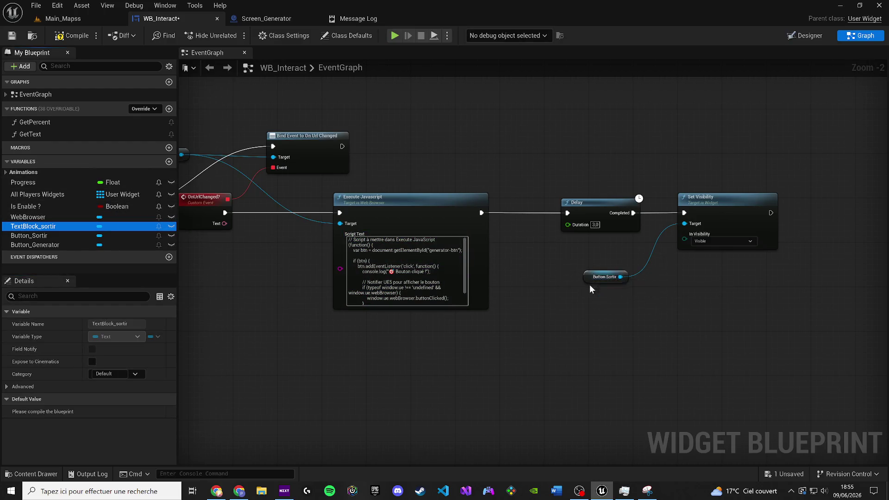
Place a TextBlock_sortir getter node in the graph
{"action": "scroll", "coordinate": [412, 334], "scroll_direction": "up", "scroll_amount": 2}
{"action": "mouse_move", "coordinate": [56, 227]}
{"action": "left_mouse_down"}
{"action": "mouse_move", "coordinate": [371, 349]}
{"action": "mouse_move", "coordinate": [359, 354]}
{"action": "mouse_move", "coordinate": [403, 347]}
{"action": "mouse_move", "coordinate": [401, 327]}
{"action": "mouse_move", "coordinate": [395, 332]}
{"action": "mouse_move", "coordinate": [542, 245]}
{"action": "left_mouse_up"}
{"action": "left_click", "coordinate": [377, 373]}
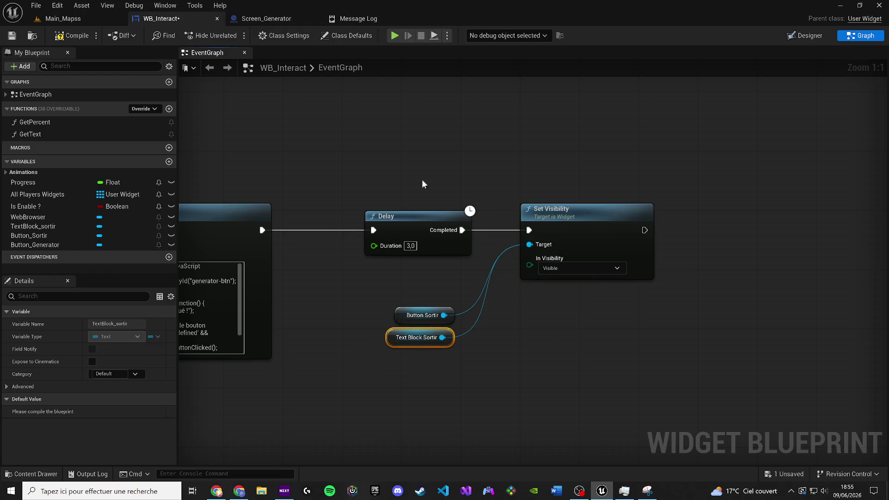
Save WB_Interact and select the old Delay node
{"action": "left_click", "coordinate": [12, 35]}
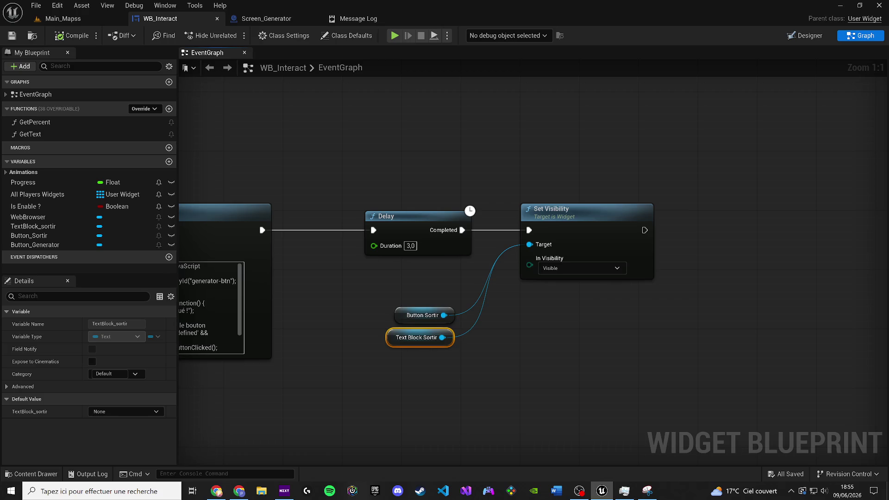
{"action": "left_click_drag", "start_coordinate": [328, 286], "coordinate": [389, 280]}
{"action": "left_click", "coordinate": [475, 248]}
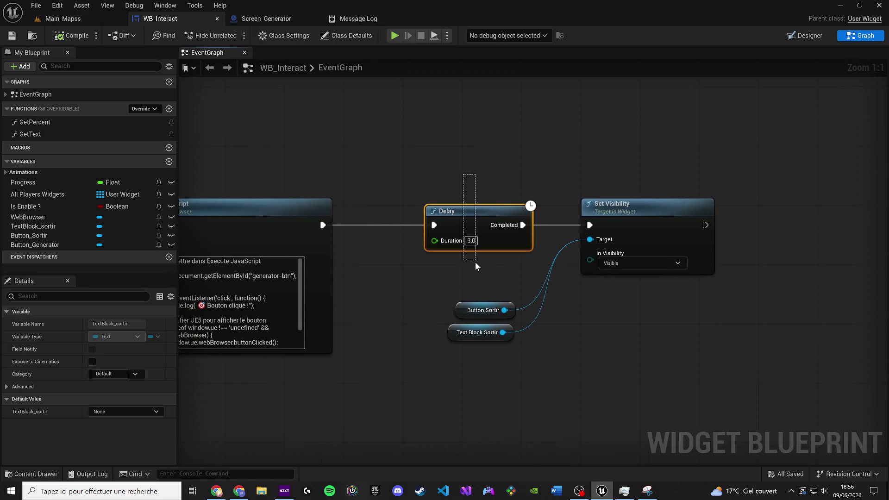
Delete the old Delay node and pan toward the Execute JavaScript node
{"action": "key", "text": "Delete"}
{"action": "left_click_drag", "start_coordinate": [487, 258], "coordinate": [363, 276]}
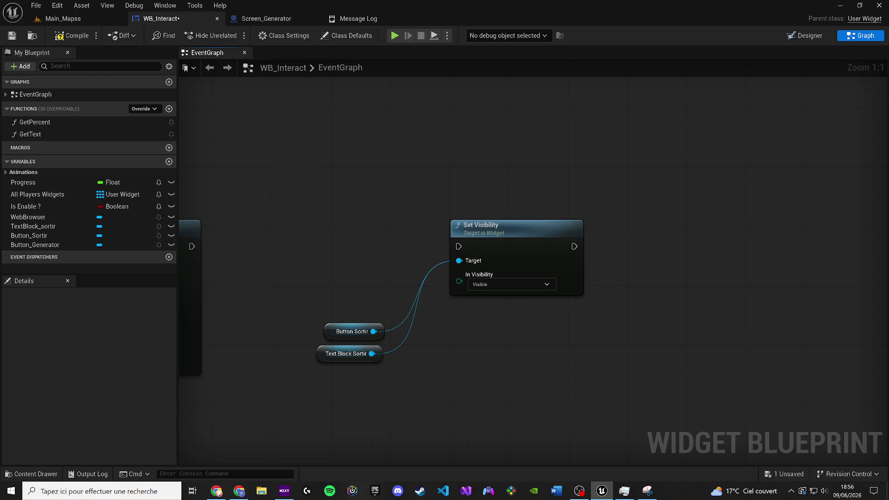
{"action": "scroll", "coordinate": [373, 253], "scroll_direction": "down", "scroll_amount": 1}
{"action": "mouse_move", "coordinate": [373, 253]}
{"action": "left_mouse_down"}
{"action": "mouse_move", "coordinate": [432, 244]}
{"action": "mouse_move", "coordinate": [453, 256]}
{"action": "left_mouse_up"}
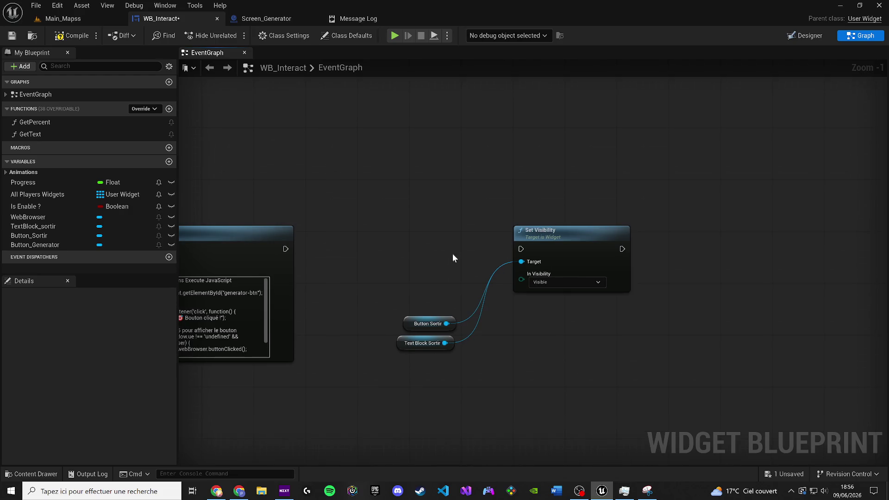
{"action": "key", "text": "alt+Tab"}
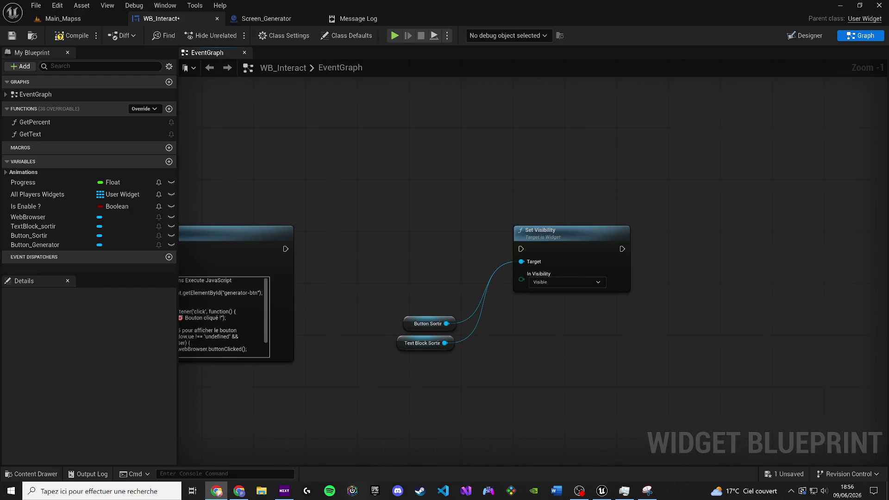
{"action": "left_click", "coordinate": [349, 172]}
Add a custom event named OnGeneratorButtonClicked
{"action": "right_click", "coordinate": [357, 172]}
{"action": "type", "text": "custo"}
{"action": "key", "text": "Return"}
{"action": "type", "text": "OnGeneratorButtonClicked"}
{"action": "key", "text": "Return"}
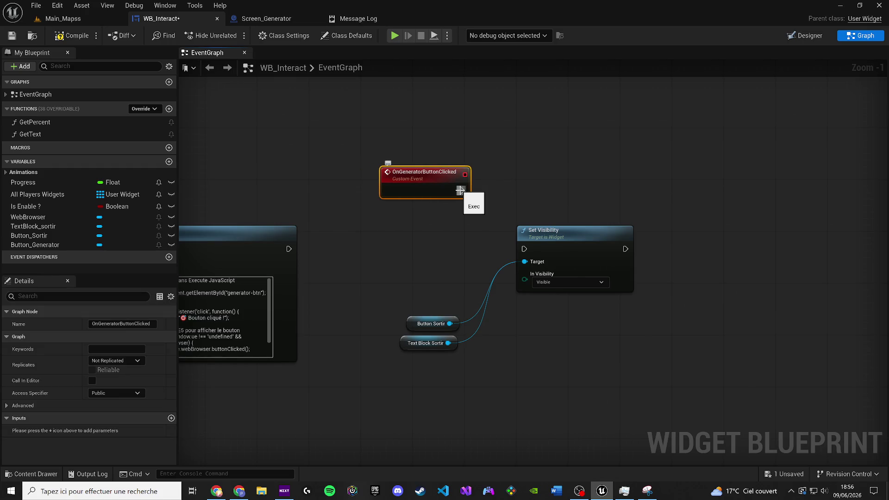
Chain a 1.0-second Delay from the event into Set Visibility
{"action": "mouse_move", "coordinate": [460, 190]}
{"action": "left_mouse_down"}
{"action": "mouse_move", "coordinate": [526, 195]}
{"action": "mouse_move", "coordinate": [492, 178]}
{"action": "left_mouse_up"}
{"action": "type", "text": "delay"}
{"action": "key", "text": "Return"}
{"action": "left_click", "coordinate": [524, 204]}
{"action": "type", "text": "1"}
{"action": "key", "text": "Return"}
{"action": "mouse_move", "coordinate": [524, 248]}
{"action": "left_mouse_down"}
{"action": "mouse_move", "coordinate": [584, 192]}
{"action": "mouse_move", "coordinate": [568, 190]}
{"action": "left_mouse_up"}
{"action": "left_click_drag", "start_coordinate": [565, 240], "coordinate": [650, 185]}
Select the Sortir getters and start editing the Execute Javascript script text
{"action": "mouse_move", "coordinate": [457, 401]}
{"action": "left_mouse_down"}
{"action": "mouse_move", "coordinate": [413, 322]}
{"action": "mouse_move", "coordinate": [535, 232]}
{"action": "left_mouse_up"}
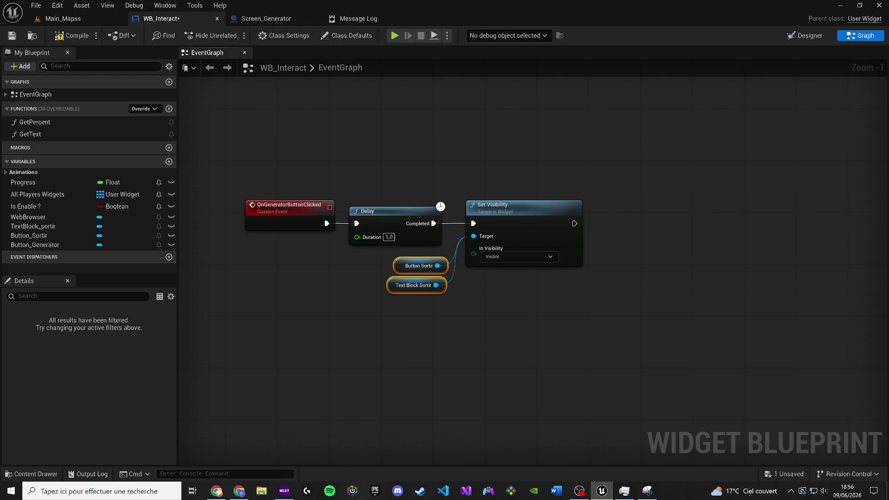
{"action": "left_click_drag", "start_coordinate": [208, 293], "coordinate": [424, 304]}
{"action": "left_click", "coordinate": [283, 361]}
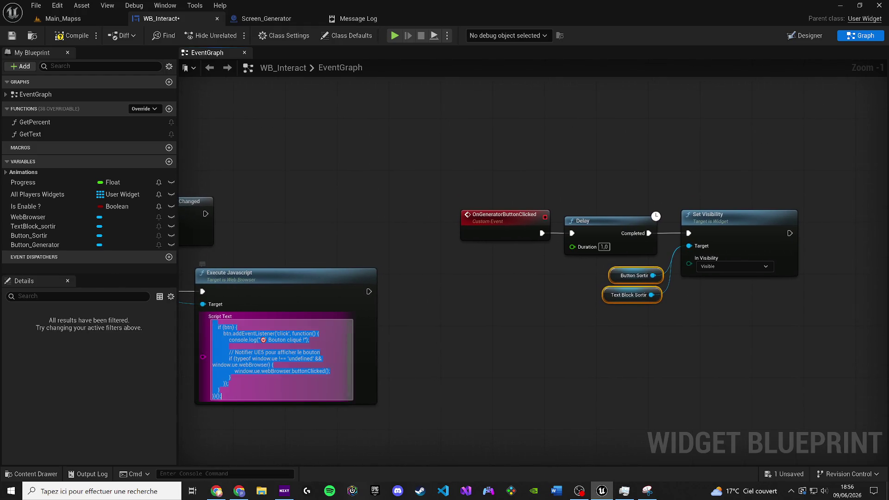
Paste the new script into Execute Javascript and compile WB_Interact
{"action": "key", "text": "ctrl+v"}
{"action": "left_click", "coordinate": [500, 383]}
{"action": "left_click", "coordinate": [92, 39]}
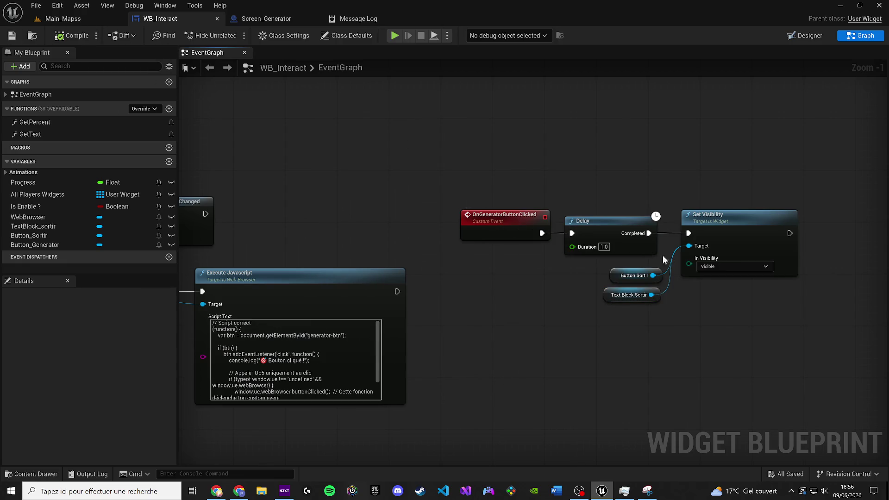
Move the OnGeneratorButtonClicked event chain up-left in the graph
{"action": "mouse_move", "coordinate": [873, 341]}
{"action": "left_mouse_down"}
{"action": "mouse_move", "coordinate": [563, 214]}
{"action": "mouse_move", "coordinate": [452, 207]}
{"action": "left_mouse_up"}
{"action": "left_click_drag", "start_coordinate": [518, 224], "coordinate": [266, 128]}
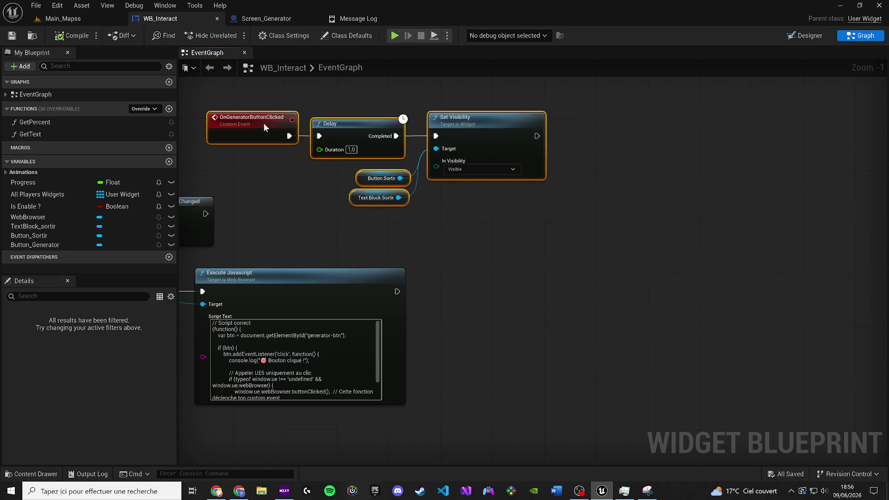
{"action": "left_click_drag", "start_coordinate": [352, 144], "coordinate": [300, 131]}
{"action": "left_click_drag", "start_coordinate": [379, 200], "coordinate": [575, 214]}
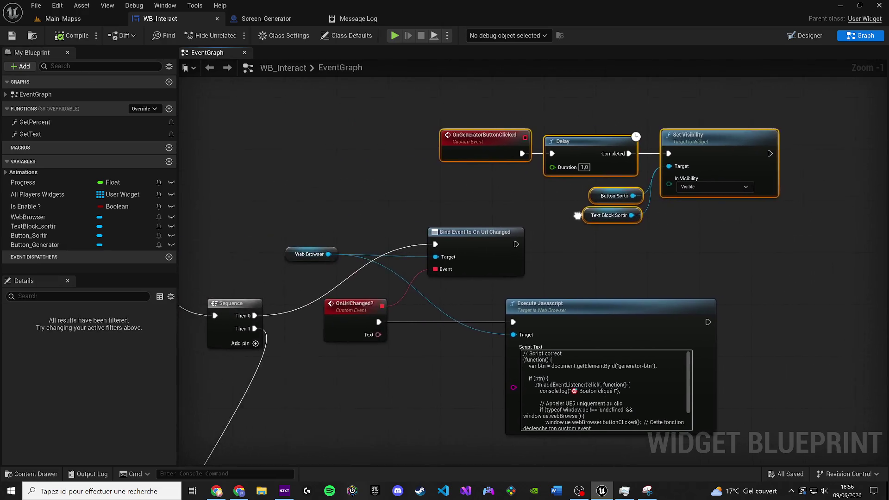
{"action": "left_click", "coordinate": [575, 215]}
Switch to the Main_Mapss level and start Play-in-Editor
{"action": "scroll", "coordinate": [381, 195], "scroll_direction": "down", "scroll_amount": 4}
{"action": "scroll", "coordinate": [351, 238], "scroll_direction": "up", "scroll_amount": 2}
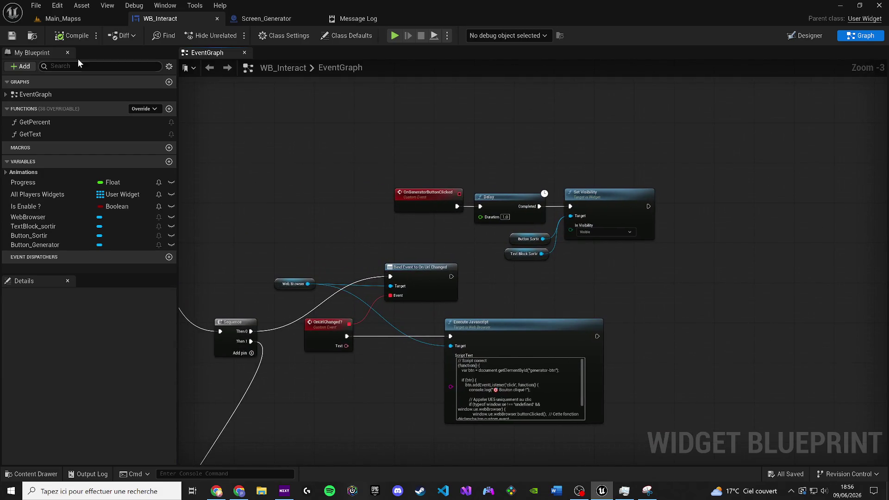
{"action": "left_click", "coordinate": [63, 18]}
{"action": "key", "text": "alt+p"}
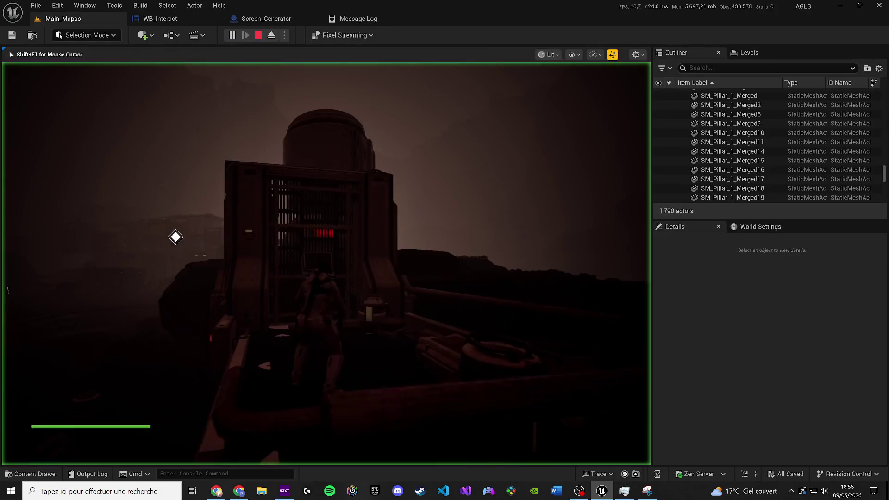
Free the mouse, confirm the generator panel reads ACCÈS ACTIF, and return to WB_Interact
{"action": "key", "text": "shift+F1"}
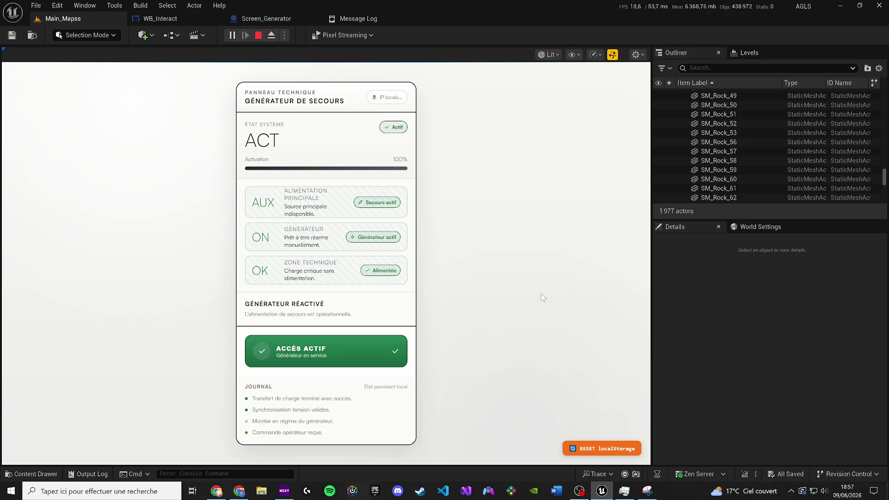
{"action": "key", "text": "alt+Tab"}
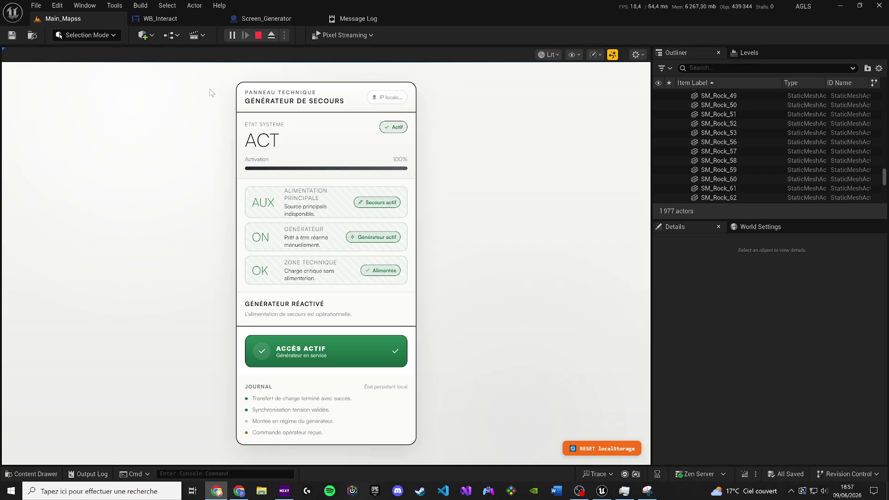
{"action": "left_click", "coordinate": [258, 35]}
{"action": "left_click", "coordinate": [177, 20]}
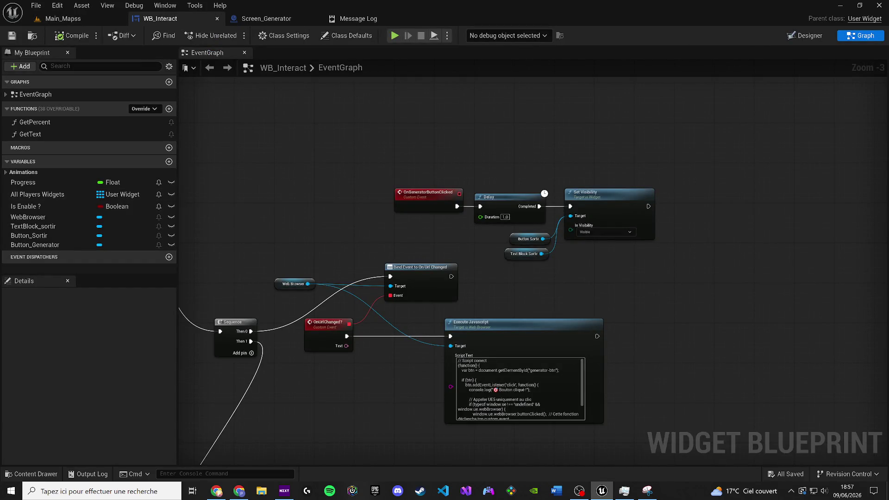
Replace the script with the '[DEBUG] Envoi à UE5' popup code and compile
{"action": "key", "text": "alt+Tab"}
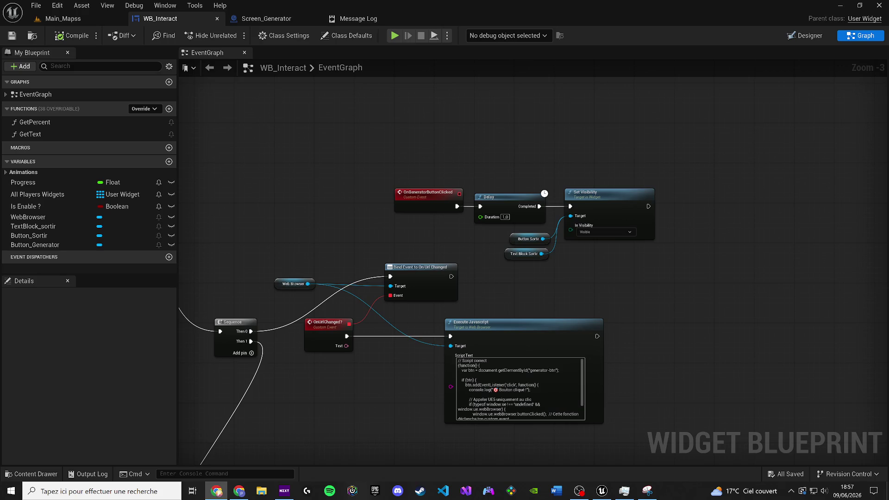
{"action": "left_click", "coordinate": [500, 391]}
{"action": "key", "text": "ctrl+a"}
{"action": "key", "text": "ctrl+v"}
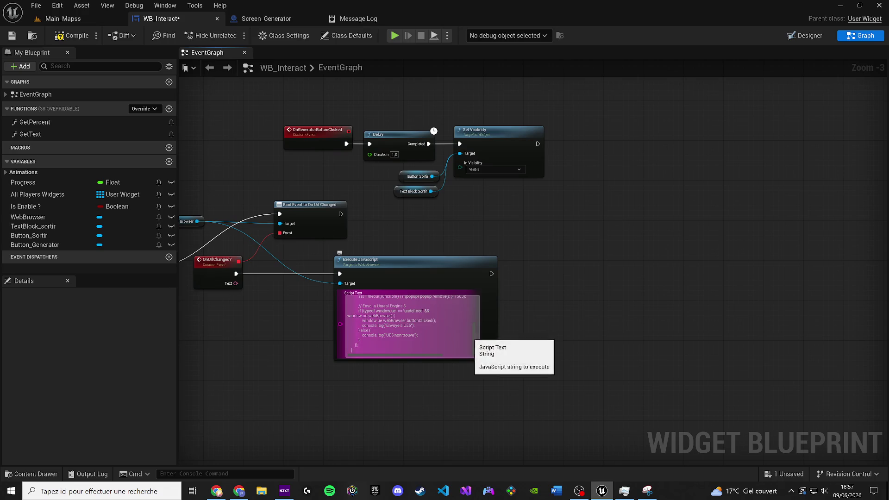
{"action": "left_click", "coordinate": [65, 37]}
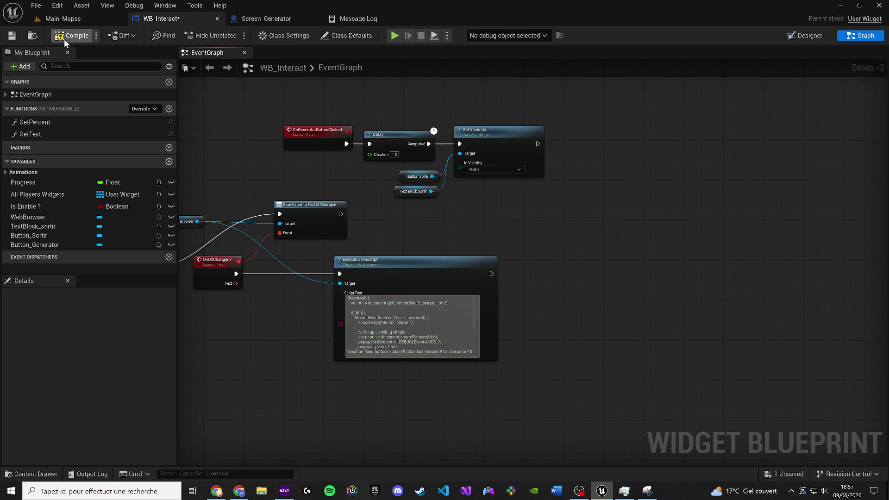
{"action": "left_click", "coordinate": [11, 36]}
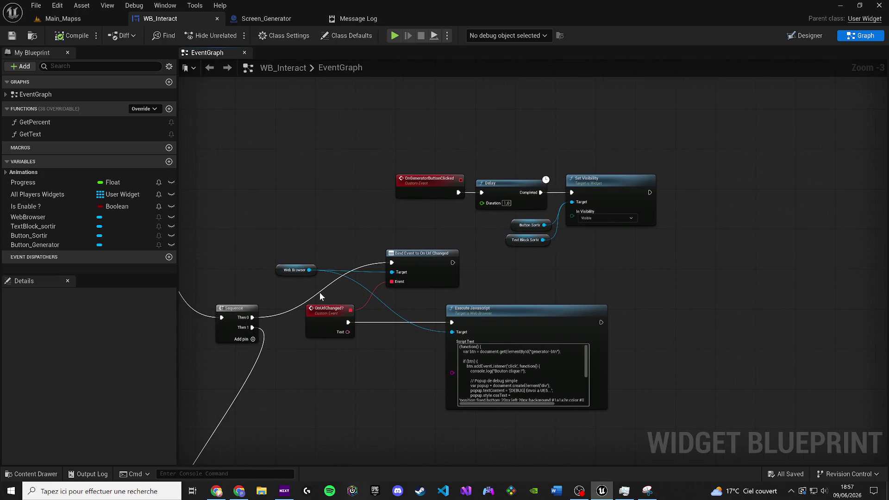
Add Assign On Clicked from the Web Browser reference with context sensitivity off
{"action": "left_click_drag", "start_coordinate": [299, 266], "coordinate": [286, 217]}
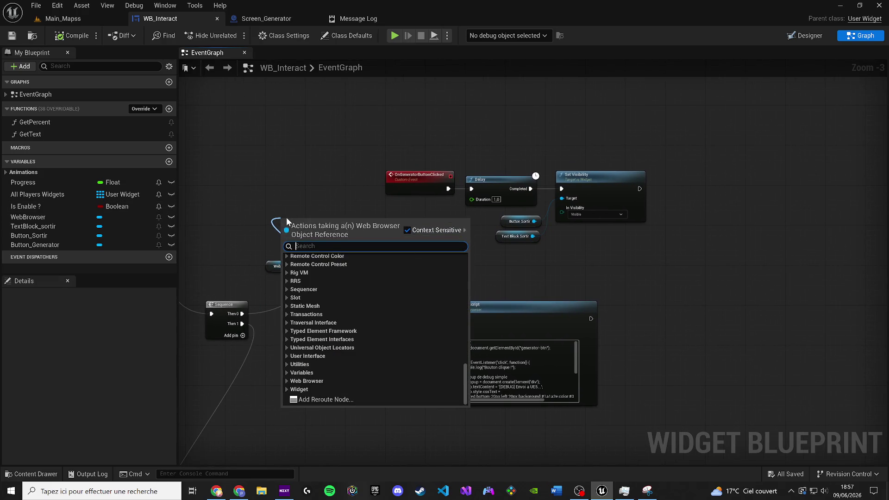
{"action": "type", "text": "cli"}
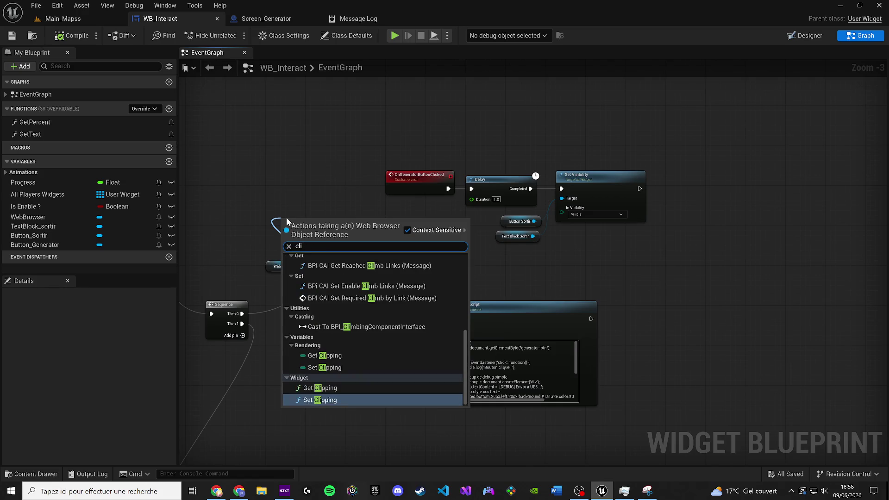
{"action": "type", "text": "cke"}
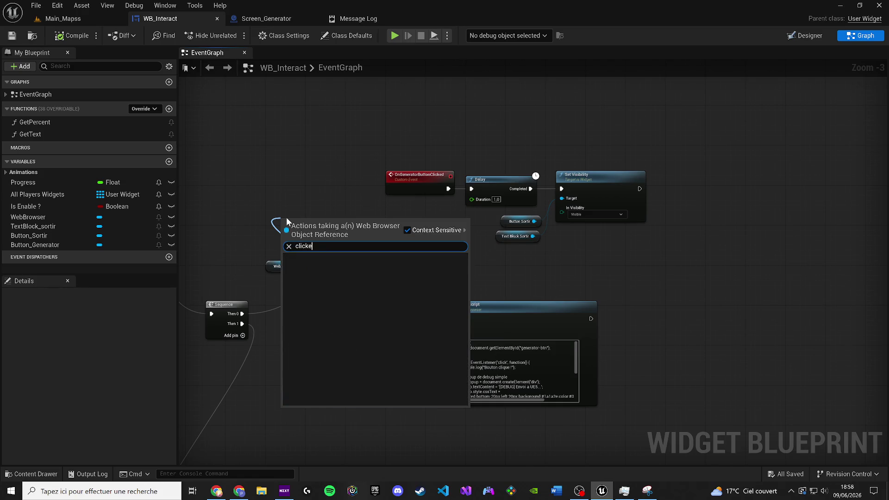
{"action": "type", "text": "d"}
{"action": "left_click", "coordinate": [413, 228]}
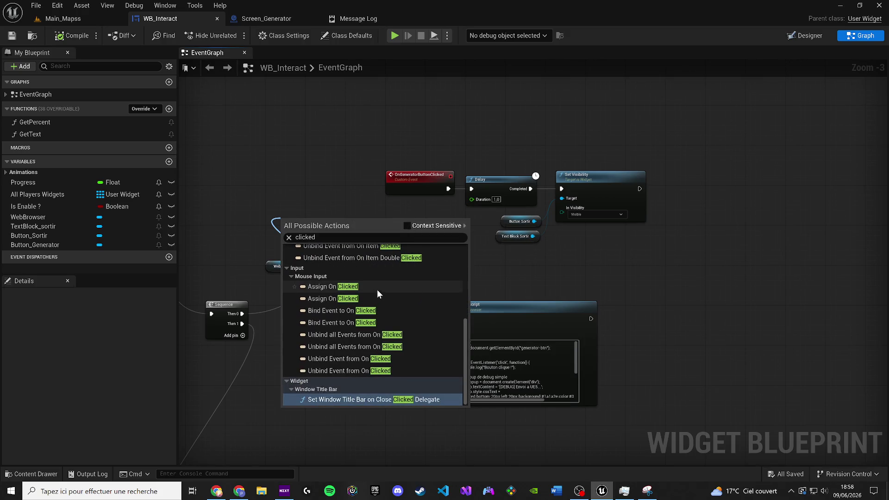
{"action": "left_click", "coordinate": [377, 290]}
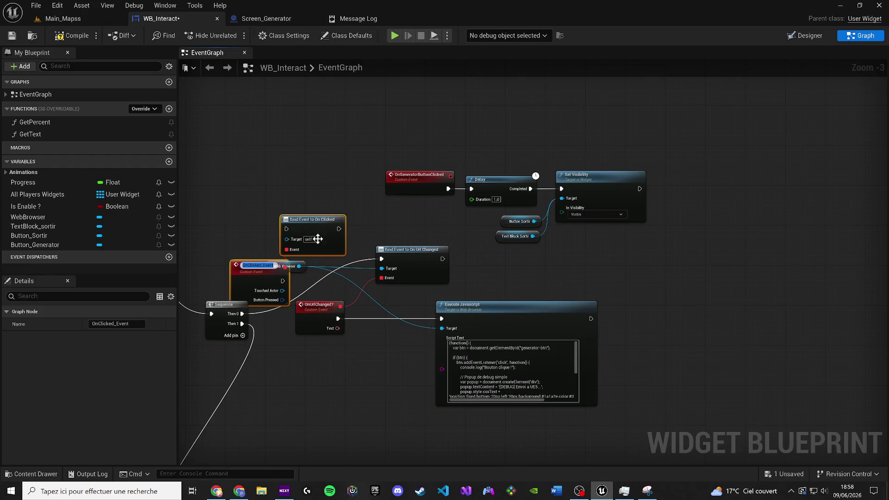
{"action": "left_click", "coordinate": [318, 171]}
Delete the extra OnClicked_Event node and turn context sensitivity back on
{"action": "left_click_drag", "start_coordinate": [245, 262], "coordinate": [226, 167]}
{"action": "mouse_move", "coordinate": [255, 194]}
{"action": "left_mouse_down"}
{"action": "mouse_move", "coordinate": [297, 263]}
{"action": "mouse_move", "coordinate": [272, 157]}
{"action": "left_mouse_up"}
{"action": "key", "text": "Escape"}
{"action": "key", "text": "Delete"}
{"action": "type", "text": "click"}
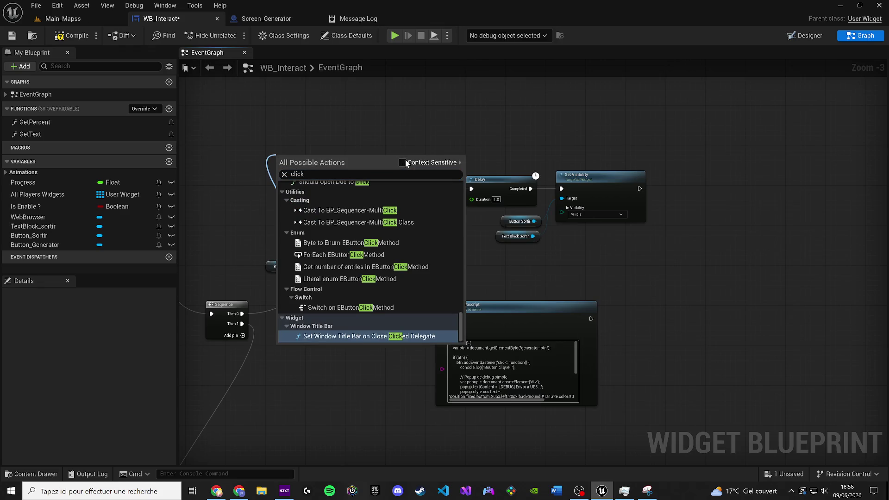
{"action": "left_click", "coordinate": [403, 162]}
{"action": "type", "text": "j"}
{"action": "key", "text": "BackSpace"}
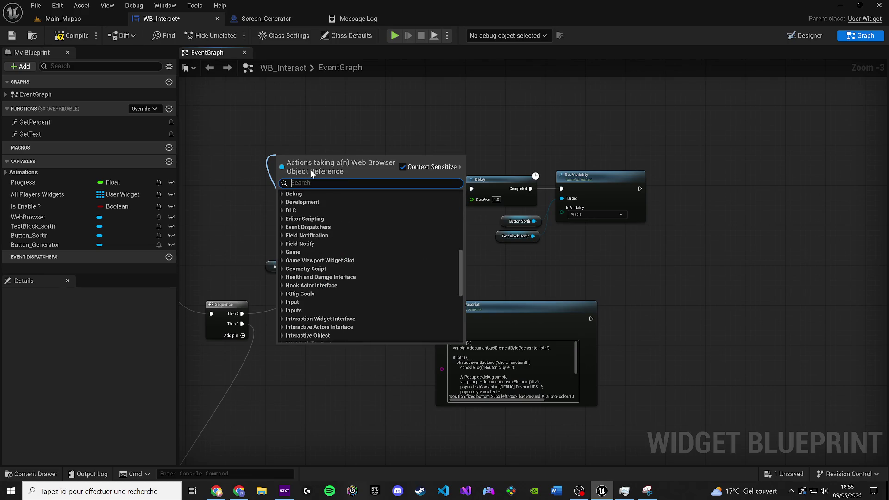
Delete the Bind Event to On Clicked node
{"action": "left_click", "coordinate": [412, 126]}
{"action": "left_click", "coordinate": [302, 230]}
{"action": "key", "text": "Delete"}
Remove a stray Unbind Event from On Url Changed node
{"action": "left_click_drag", "start_coordinate": [289, 270], "coordinate": [576, 263]}
{"action": "type", "text": "bind "}
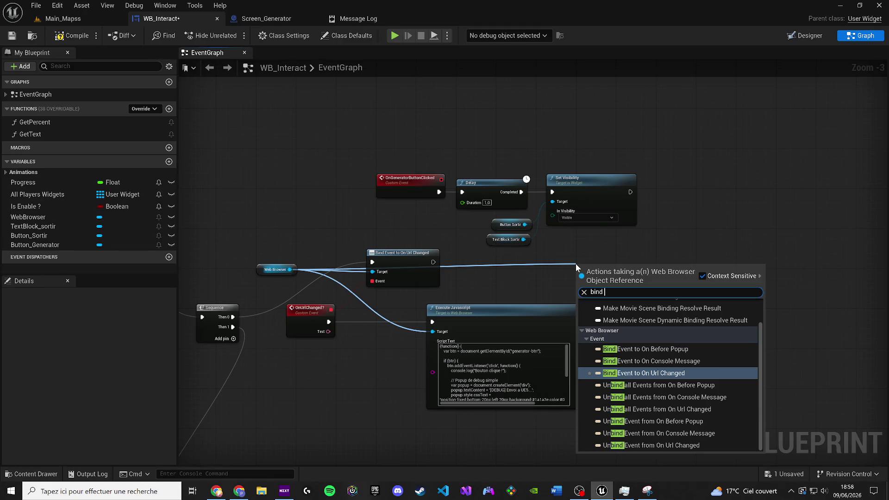
{"action": "type", "text": "event"}
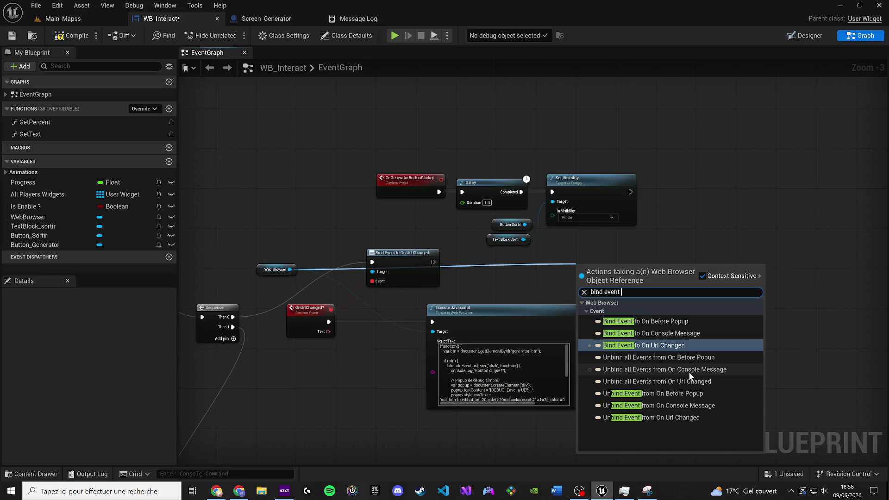
{"action": "left_click", "coordinate": [668, 417]}
{"action": "left_click_drag", "start_coordinate": [627, 279], "coordinate": [618, 272]}
{"action": "key", "text": "Delete"}
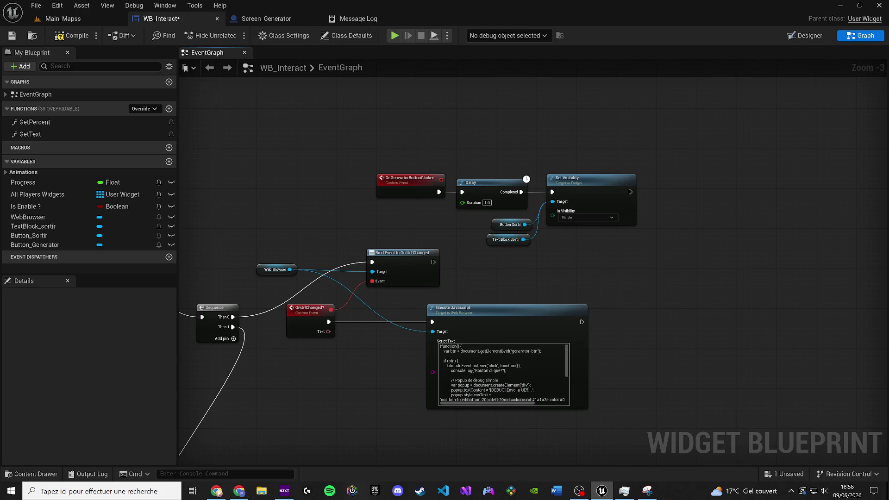
Move the generator event chain up-left and compile WB_Interact
{"action": "left_click_drag", "start_coordinate": [660, 262], "coordinate": [433, 165]}
{"action": "mouse_move", "coordinate": [359, 139]}
{"action": "left_mouse_down"}
{"action": "mouse_move", "coordinate": [440, 159]}
{"action": "mouse_move", "coordinate": [579, 231]}
{"action": "left_mouse_up"}
{"action": "left_click_drag", "start_coordinate": [527, 243], "coordinate": [428, 213]}
{"action": "left_click", "coordinate": [71, 36]}
{"action": "key", "text": "alt+Tab"}
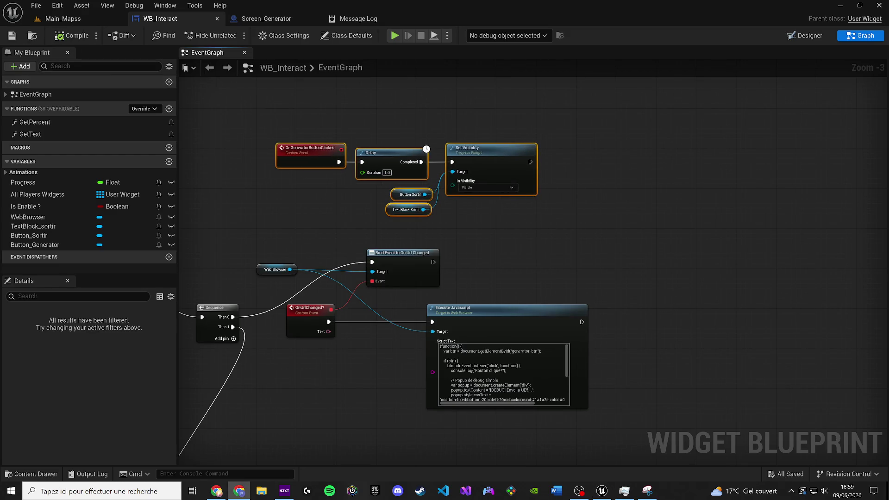
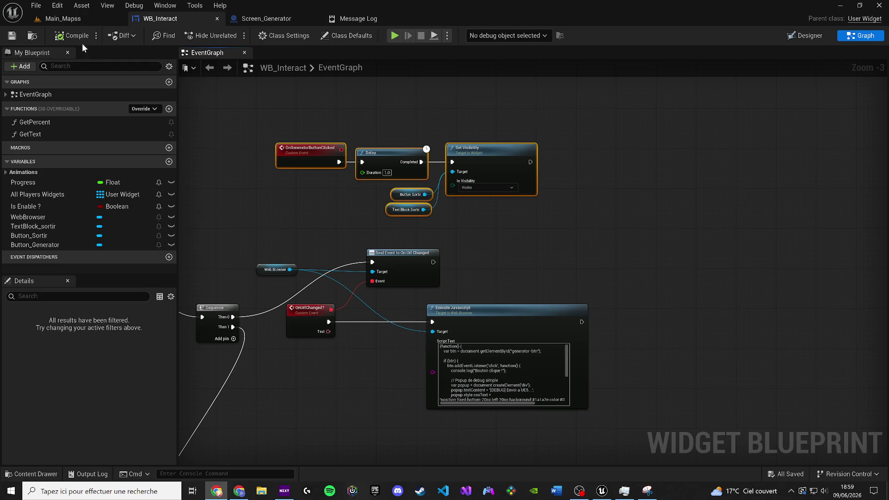
Play the Main_Mapss level and reset the page's localStorage state
{"action": "left_click", "coordinate": [91, 21]}
{"action": "left_click", "coordinate": [232, 35]}
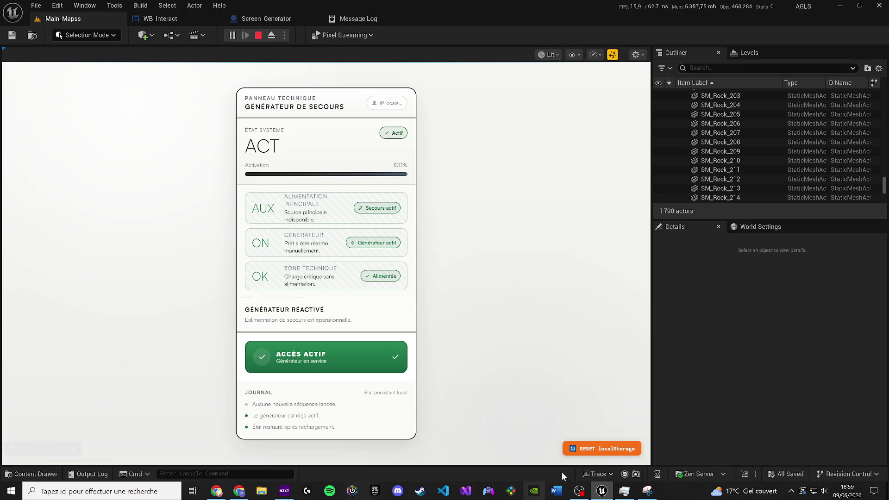
{"action": "left_click", "coordinate": [590, 449]}
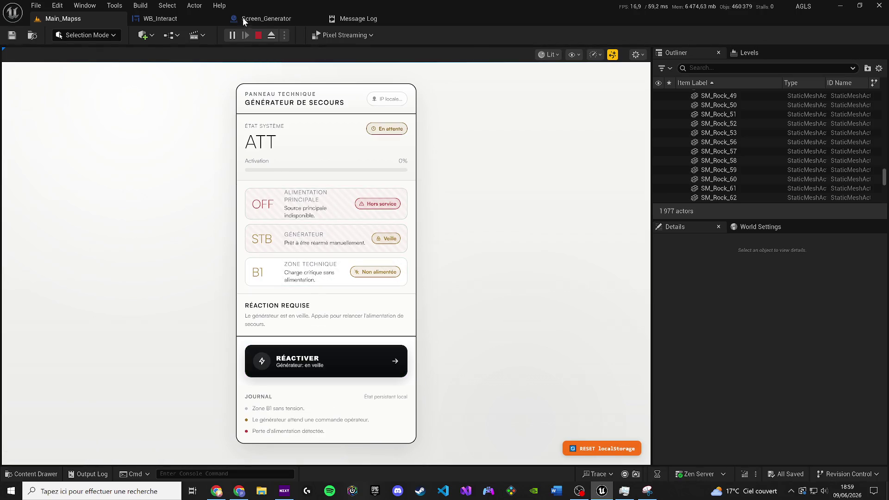
Line up Event Construct beside the Sequence node in WB_Interact and begin a new screen snip
{"action": "left_click", "coordinate": [155, 18]}
{"action": "left_click", "coordinate": [598, 207]}
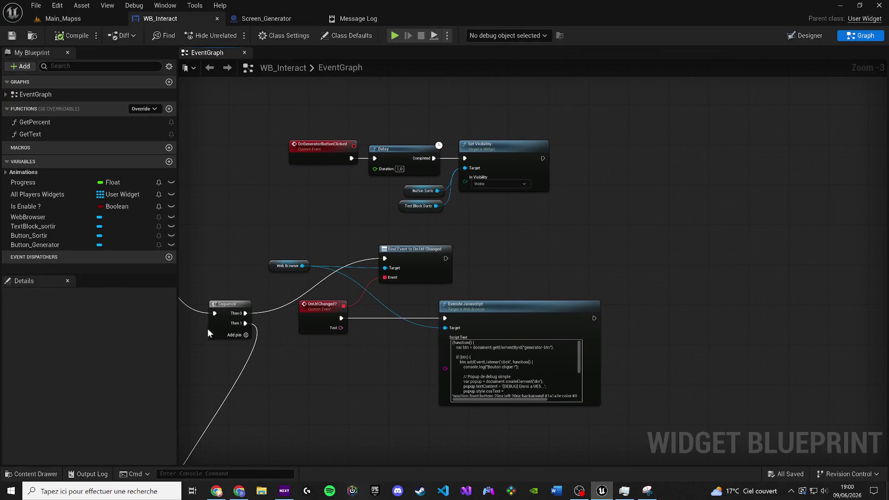
{"action": "mouse_move", "coordinate": [202, 301]}
{"action": "left_mouse_down"}
{"action": "mouse_move", "coordinate": [377, 274]}
{"action": "mouse_move", "coordinate": [320, 209]}
{"action": "left_mouse_up"}
{"action": "left_click_drag", "start_coordinate": [242, 190], "coordinate": [318, 246]}
{"action": "mouse_move", "coordinate": [320, 216]}
{"action": "left_mouse_down"}
{"action": "mouse_move", "coordinate": [317, 250]}
{"action": "mouse_move", "coordinate": [319, 236]}
{"action": "mouse_move", "coordinate": [304, 221]}
{"action": "mouse_move", "coordinate": [238, 208]}
{"action": "mouse_move", "coordinate": [210, 224]}
{"action": "left_mouse_up"}
{"action": "left_click", "coordinate": [324, 204]}
{"action": "mouse_move", "coordinate": [314, 191]}
{"action": "left_mouse_down"}
{"action": "mouse_move", "coordinate": [284, 207]}
{"action": "mouse_move", "coordinate": [315, 199]}
{"action": "left_mouse_up"}
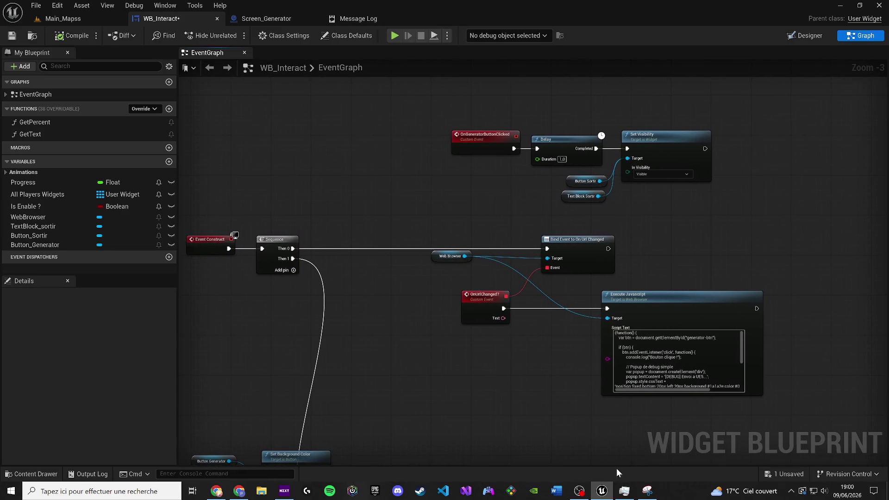
{"action": "left_click", "coordinate": [640, 491]}
{"action": "left_click", "coordinate": [185, 94]}
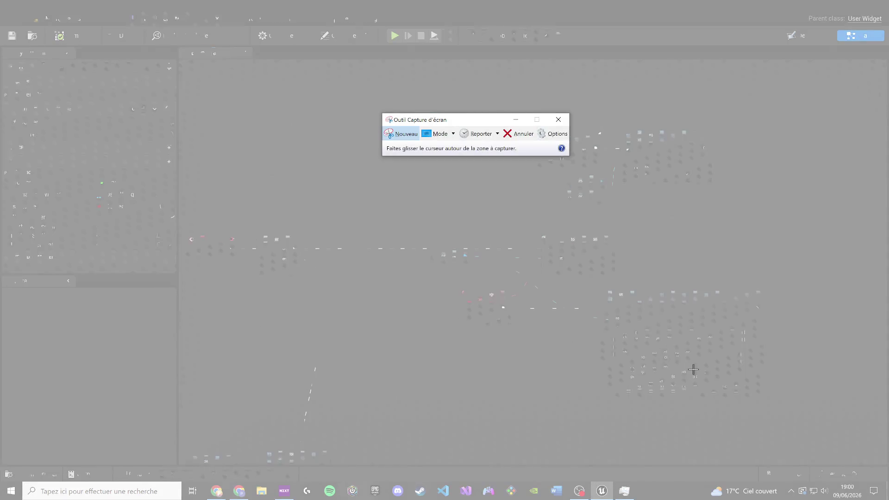
Snip the WB_Interact event graph region twice, then close Snipping Tool
{"action": "left_click_drag", "start_coordinate": [798, 440], "coordinate": [197, 113]}
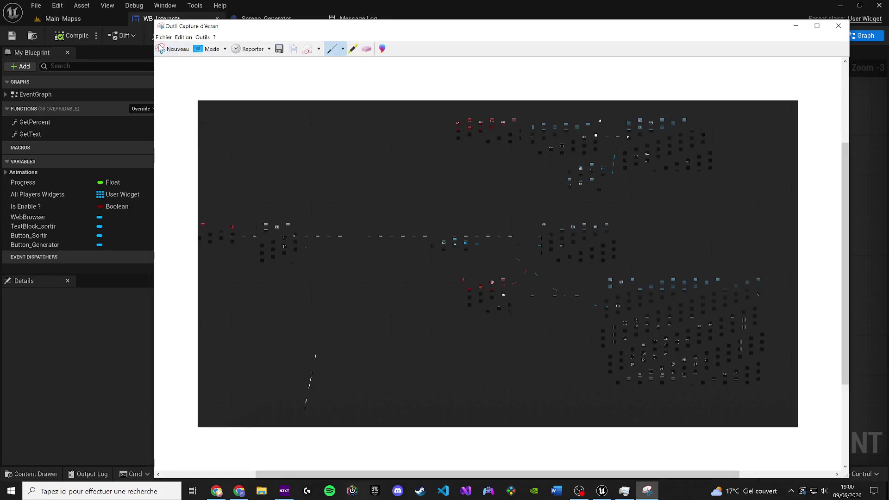
{"action": "left_click", "coordinate": [165, 50]}
{"action": "left_click_drag", "start_coordinate": [182, 72], "coordinate": [799, 452]}
{"action": "left_click", "coordinate": [216, 491]}
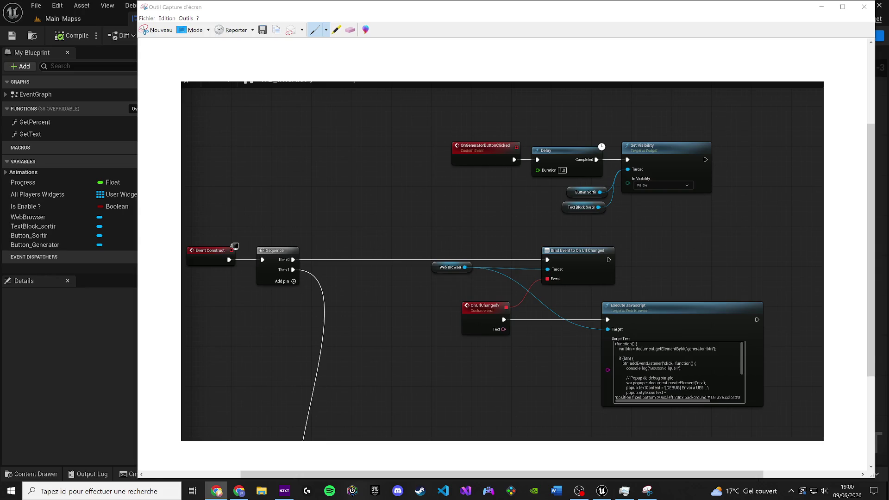
{"action": "left_click", "coordinate": [864, 7]}
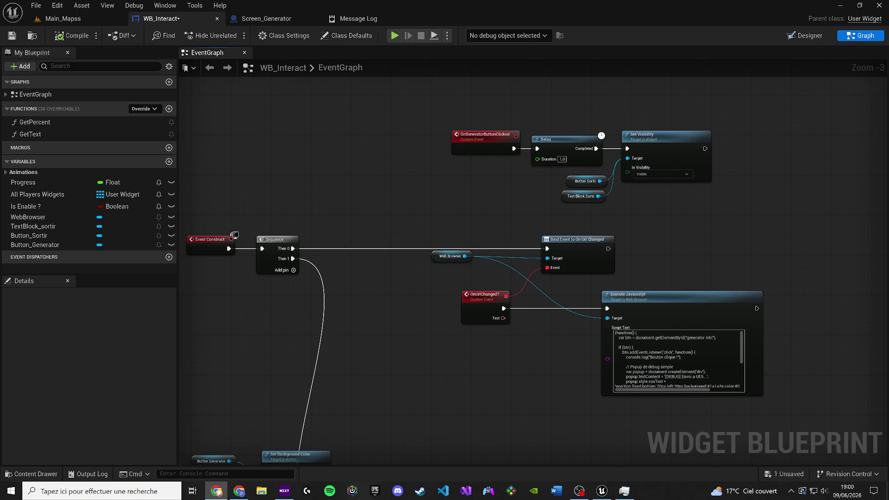
Add a Sequence node wired from Bind Event to On Url Changed's exec output
{"action": "mouse_move", "coordinate": [327, 257]}
{"action": "left_mouse_down"}
{"action": "mouse_move", "coordinate": [311, 259]}
{"action": "mouse_move", "coordinate": [337, 272]}
{"action": "mouse_move", "coordinate": [102, 276]}
{"action": "left_mouse_up"}
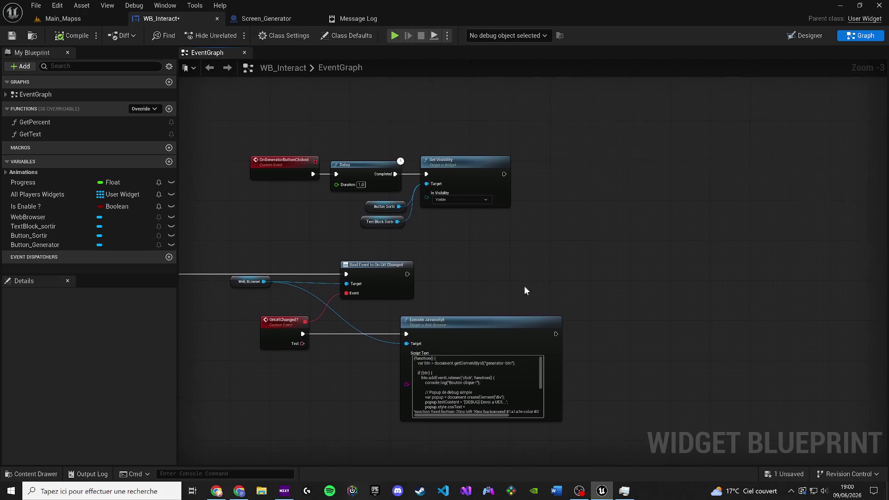
{"action": "scroll", "coordinate": [542, 287], "scroll_direction": "up", "scroll_amount": 2}
{"action": "left_click_drag", "start_coordinate": [387, 270], "coordinate": [437, 272]}
{"action": "left_click_drag", "start_coordinate": [604, 250], "coordinate": [603, 249]}
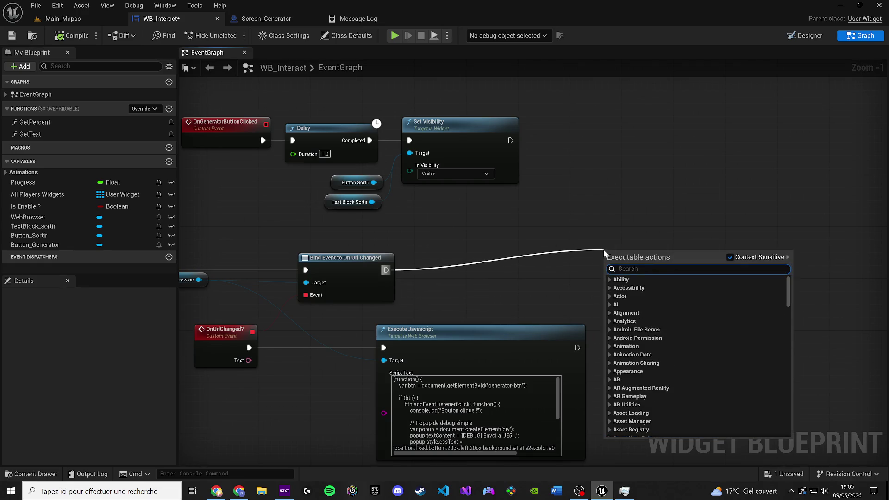
{"action": "type", "text": "s"}
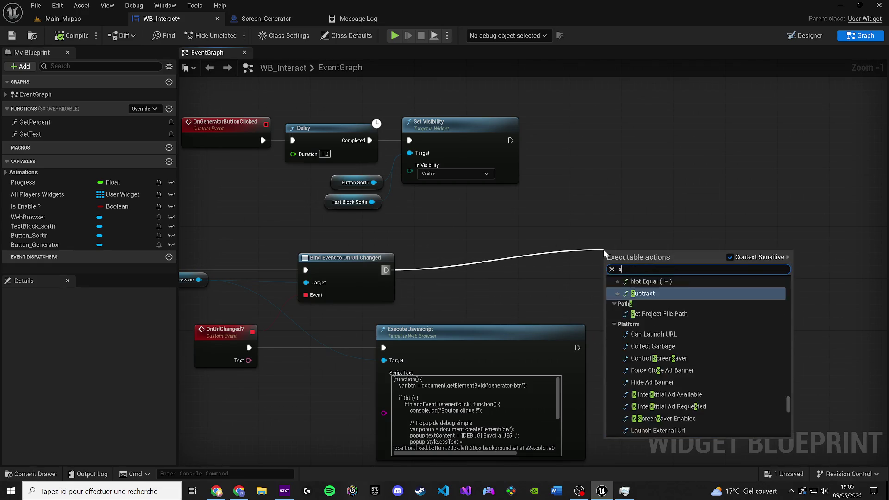
{"action": "type", "text": "eequence"}
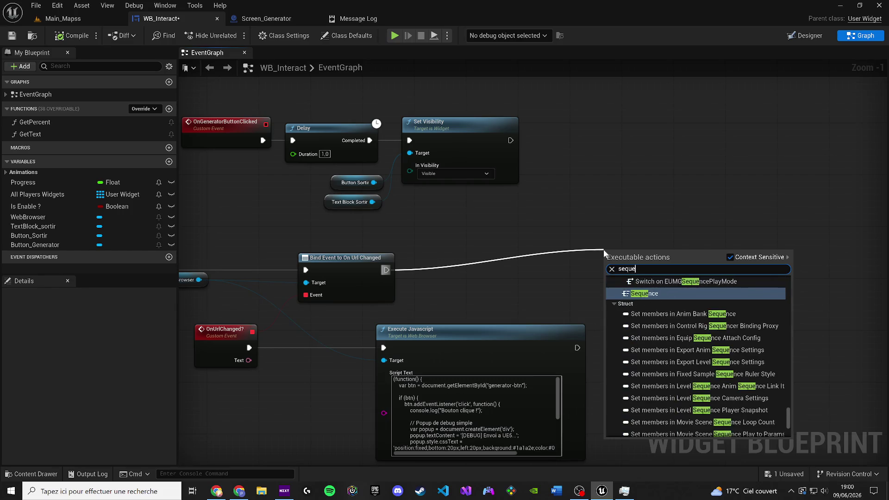
{"action": "key", "text": "Return"}
{"action": "mouse_move", "coordinate": [604, 250]}
{"action": "left_mouse_down"}
{"action": "mouse_move", "coordinate": [455, 257]}
{"action": "mouse_move", "coordinate": [621, 249]}
{"action": "left_mouse_up"}
{"action": "type", "text": "on"}
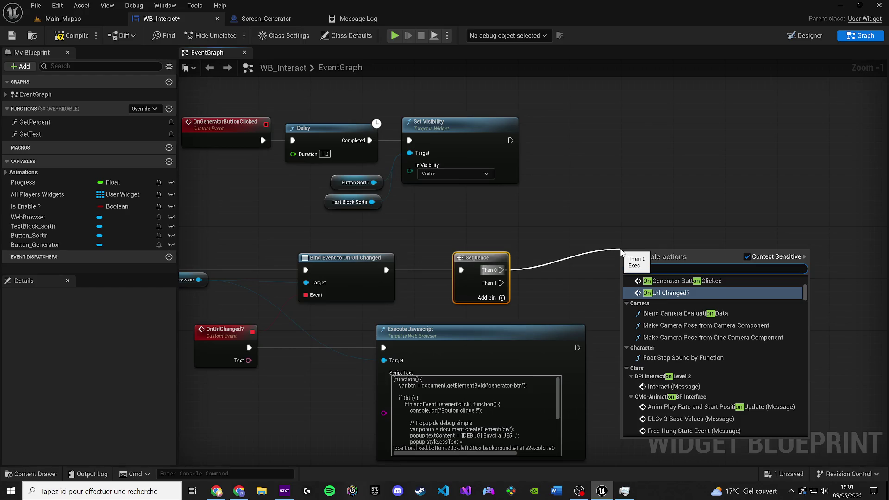
{"action": "key", "text": "Escape"}
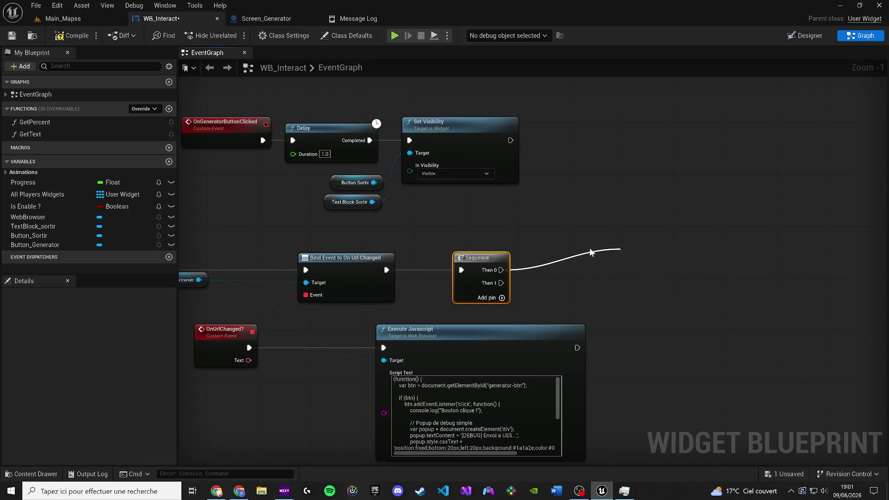
Duplicate the Execute Javascript node and wire Sequence Then 0 into the copy
{"action": "left_click_drag", "start_coordinate": [542, 359], "coordinate": [447, 367]}
{"action": "left_click", "coordinate": [446, 368]}
{"action": "key", "text": "ctrl+c"}
{"action": "key", "text": "ctrl+v"}
{"action": "mouse_move", "coordinate": [406, 278]}
{"action": "left_mouse_down"}
{"action": "mouse_move", "coordinate": [621, 298]}
{"action": "mouse_move", "coordinate": [651, 271]}
{"action": "left_mouse_up"}
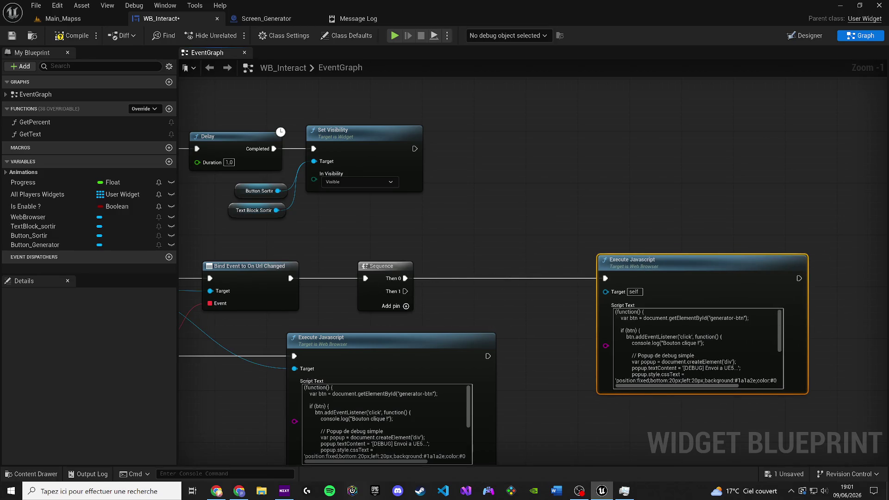
Add an OnGeneratorButtonClicked call after the copied Execute Javascript node's exec output
{"action": "key", "text": "alt+Tab"}
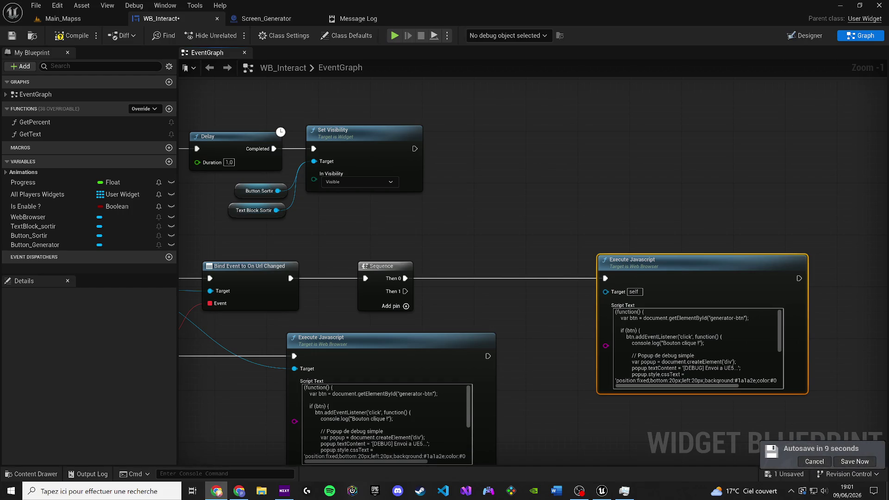
{"action": "scroll", "coordinate": [410, 224], "scroll_direction": "down", "scroll_amount": 3}
{"action": "scroll", "coordinate": [354, 242], "scroll_direction": "down", "scroll_amount": 1}
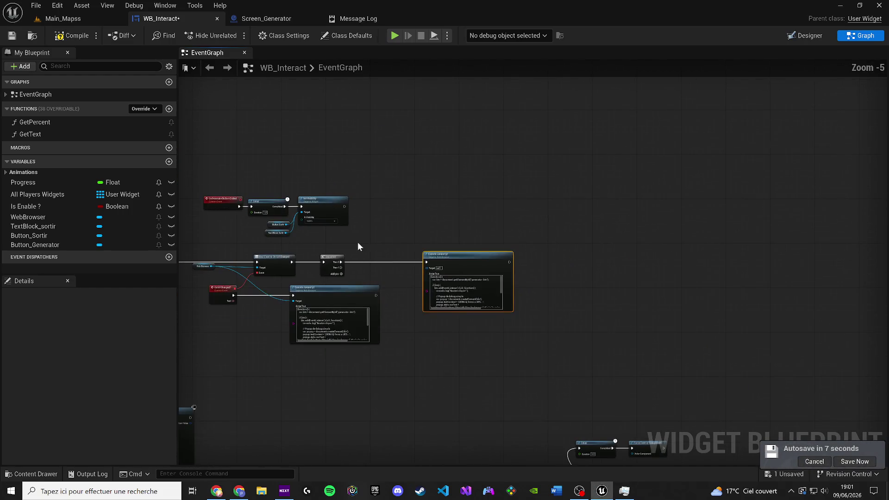
{"action": "scroll", "coordinate": [426, 260], "scroll_direction": "up", "scroll_amount": 2}
{"action": "left_click_drag", "start_coordinate": [486, 260], "coordinate": [705, 268]}
{"action": "left_click", "coordinate": [278, 171]}
{"action": "mouse_move", "coordinate": [598, 193]}
{"action": "left_mouse_down"}
{"action": "mouse_move", "coordinate": [422, 177]}
{"action": "mouse_move", "coordinate": [588, 179]}
{"action": "left_mouse_up"}
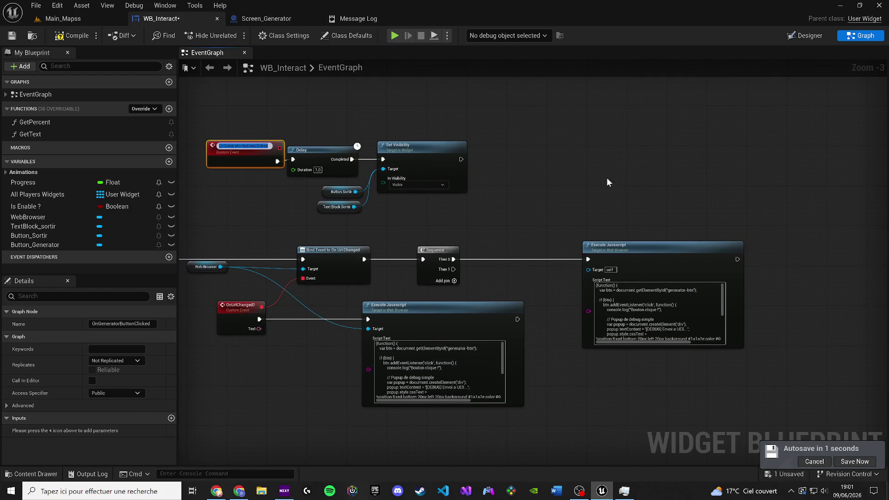
{"action": "left_click", "coordinate": [756, 281]}
{"action": "left_click_drag", "start_coordinate": [736, 259], "coordinate": [762, 246]}
{"action": "type", "text": "OnGeneratorButtonClicked"}
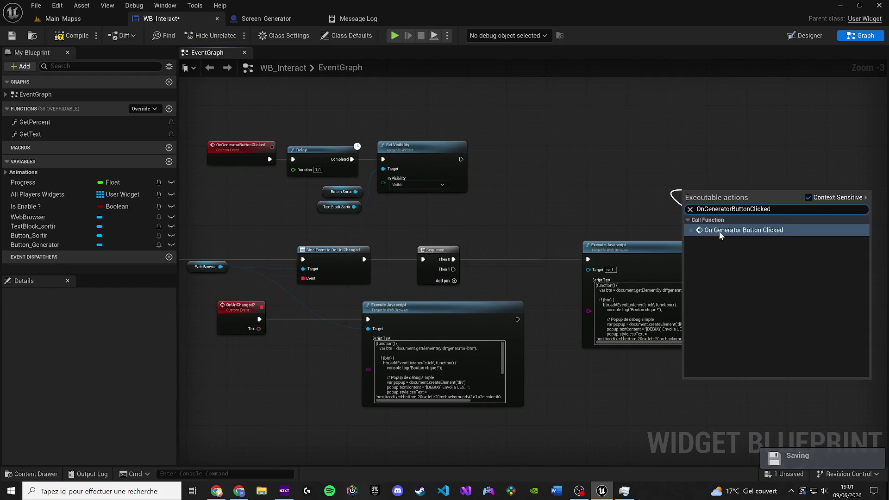
{"action": "left_click", "coordinate": [719, 233]}
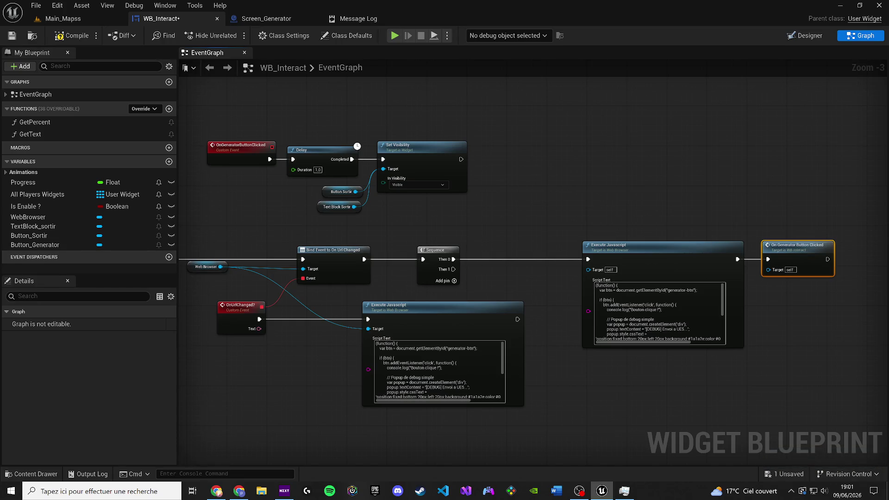
Replace the copied Execute Javascript node's script with the new code from the browser
{"action": "key", "text": "alt+Tab"}
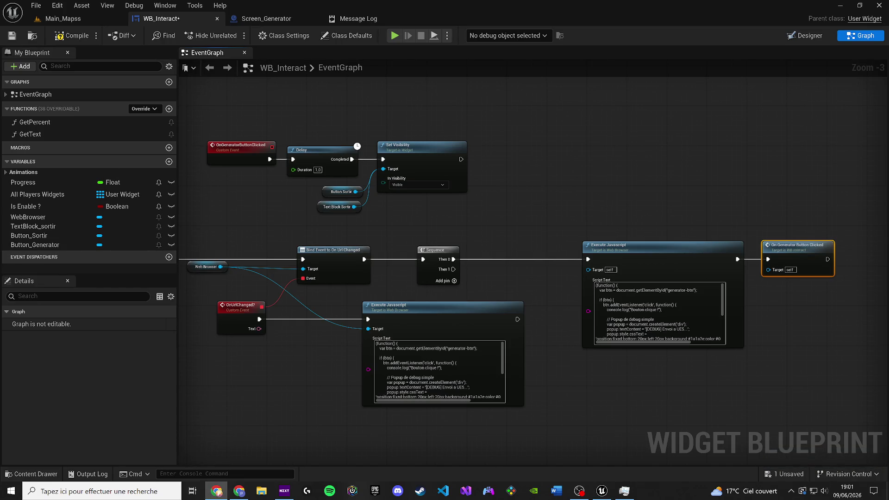
{"action": "left_click", "coordinate": [657, 315]}
{"action": "key", "text": "ctrl+a"}
{"action": "key", "text": "ctrl+v"}
{"action": "left_click", "coordinate": [563, 182]}
{"action": "left_click_drag", "start_coordinate": [563, 182], "coordinate": [255, 200]}
Compile, connect Web Browser to the erroring Target pin, save, and open Main_Mapss
{"action": "left_click", "coordinate": [71, 36]}
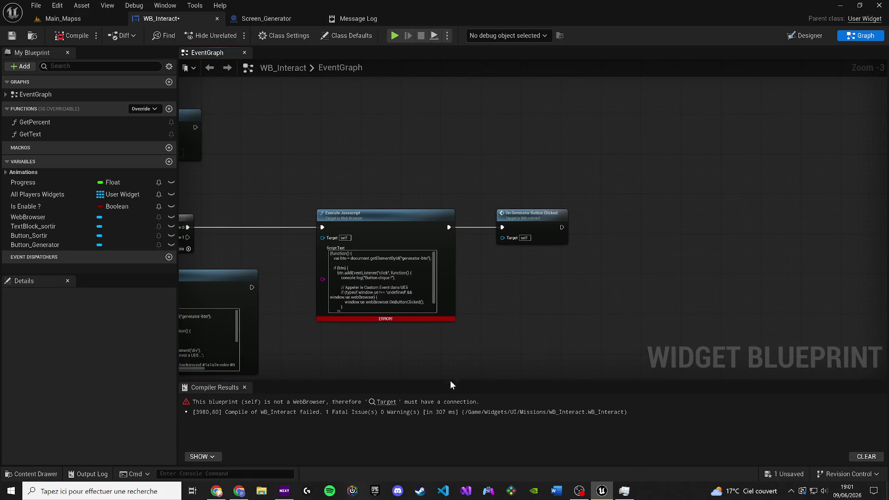
{"action": "left_click", "coordinate": [386, 402]}
{"action": "left_click_drag", "start_coordinate": [351, 251], "coordinate": [490, 271]}
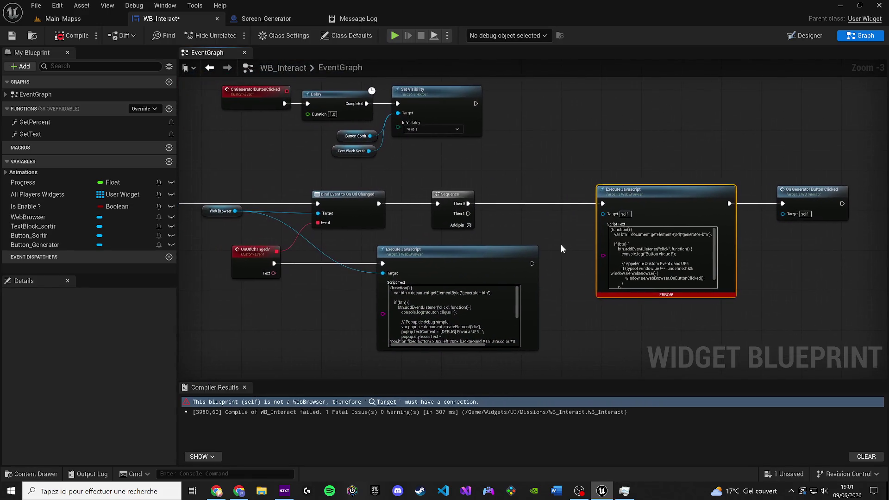
{"action": "mouse_move", "coordinate": [603, 214]}
{"action": "left_mouse_down"}
{"action": "mouse_move", "coordinate": [263, 230]}
{"action": "mouse_move", "coordinate": [236, 210]}
{"action": "left_mouse_up"}
{"action": "left_click", "coordinate": [71, 35]}
{"action": "left_click", "coordinate": [11, 36]}
{"action": "left_click", "coordinate": [103, 19]}
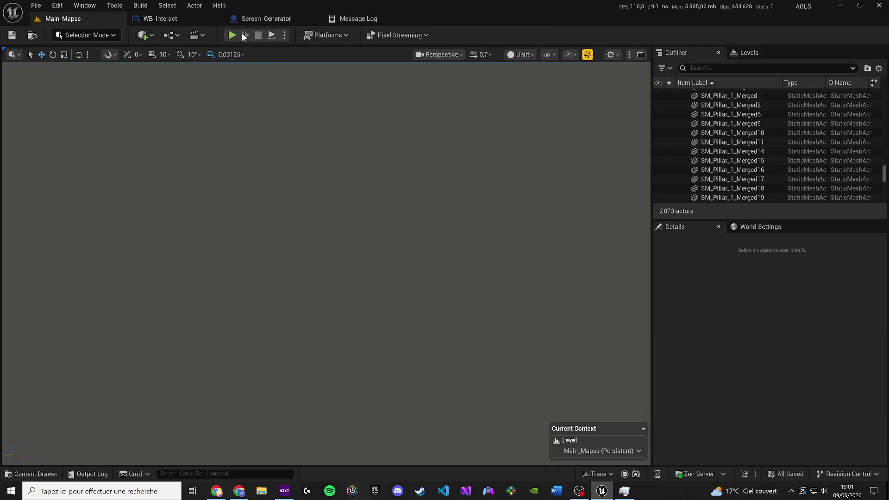
Play the level, reset localStorage at the terminal, stop, and return to WB_Interact
{"action": "key", "text": "alt+p"}
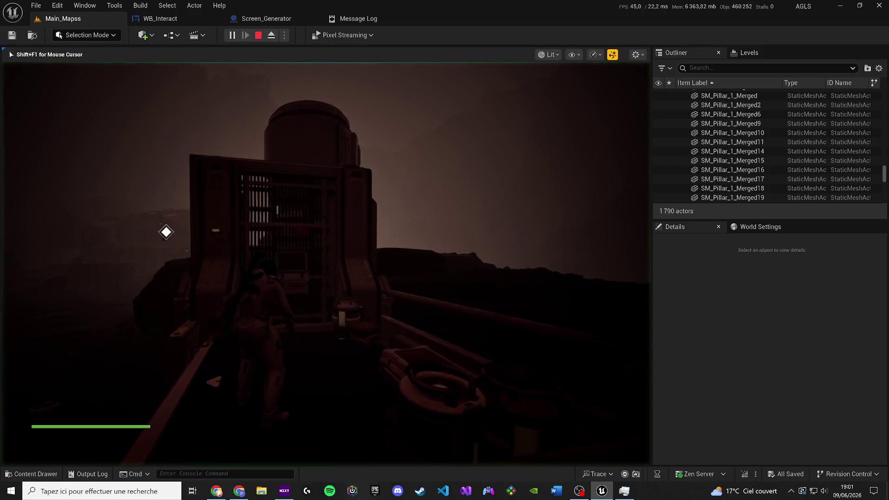
{"action": "key", "text": "e"}
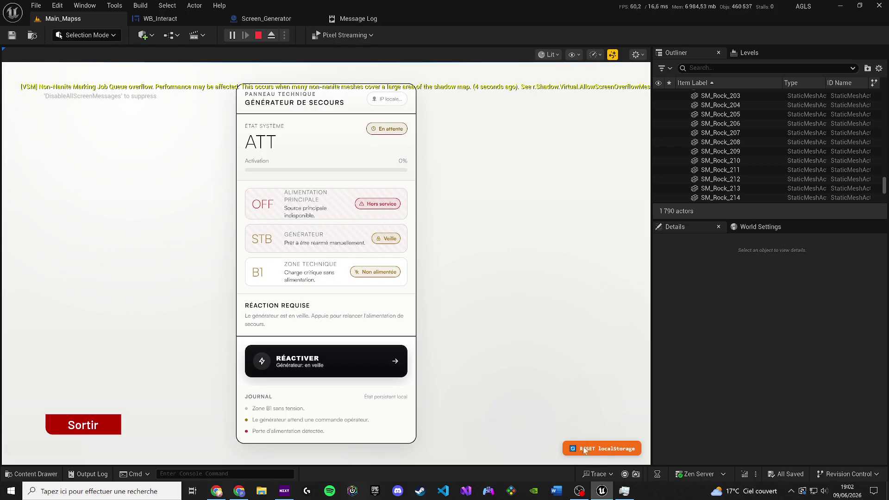
{"action": "left_click", "coordinate": [595, 448]}
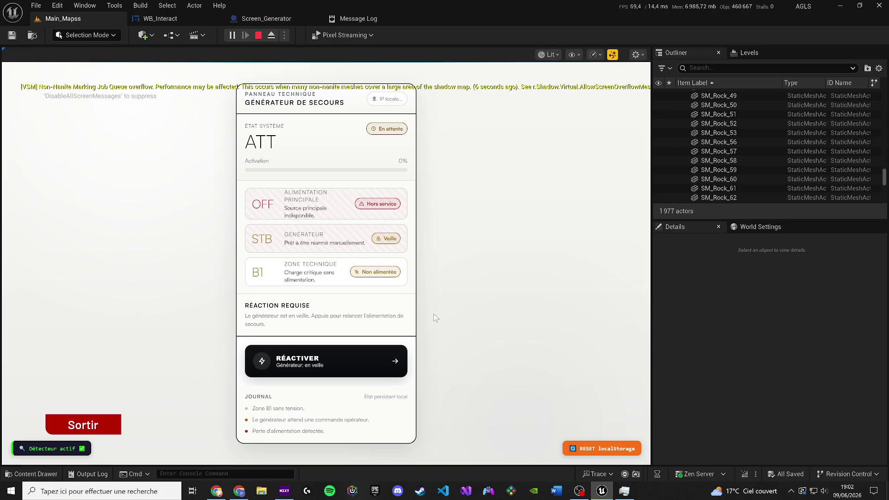
{"action": "key", "text": "Escape"}
{"action": "left_click", "coordinate": [275, 19]}
{"action": "left_click", "coordinate": [181, 20]}
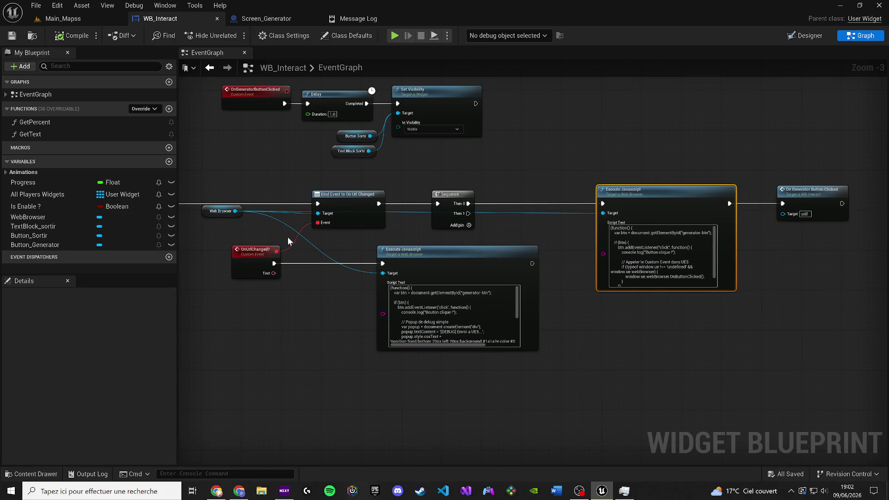
Move the lower Execute Javascript node up beside its OnUrlChanged? event
{"action": "left_click_drag", "start_coordinate": [431, 249], "coordinate": [354, 330]}
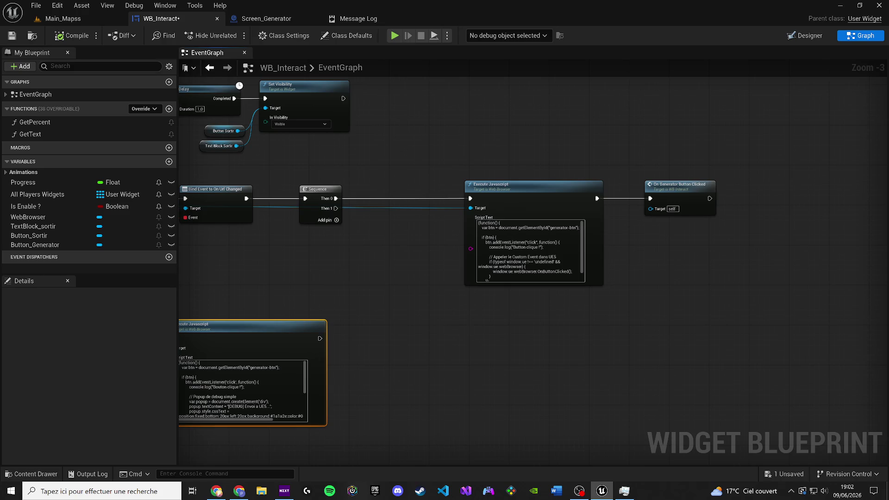
{"action": "left_click_drag", "start_coordinate": [317, 258], "coordinate": [347, 293]}
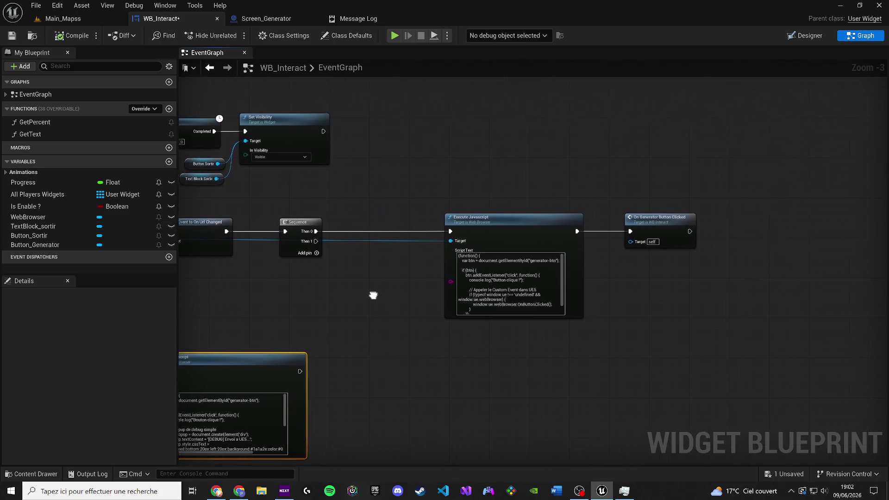
{"action": "left_click", "coordinate": [670, 226]}
{"action": "mouse_move", "coordinate": [472, 244]}
{"action": "left_mouse_down"}
{"action": "mouse_move", "coordinate": [586, 258]}
{"action": "mouse_move", "coordinate": [601, 235]}
{"action": "left_mouse_up"}
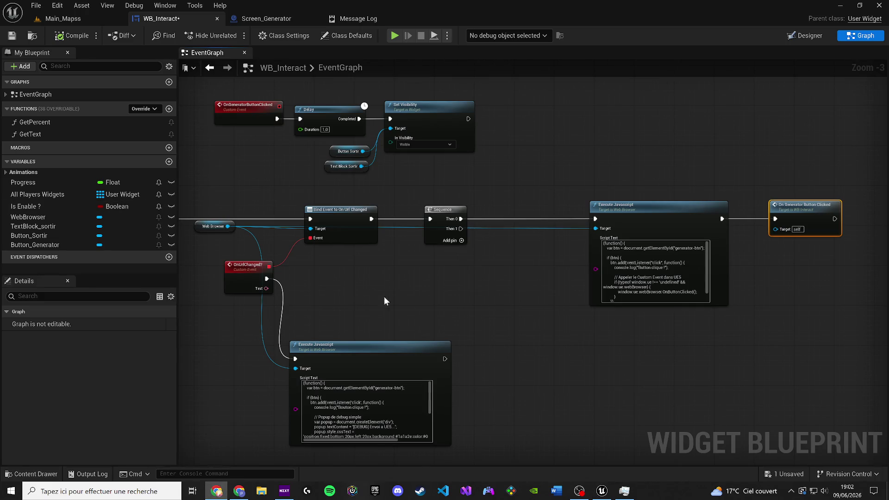
{"action": "left_click", "coordinate": [625, 259]}
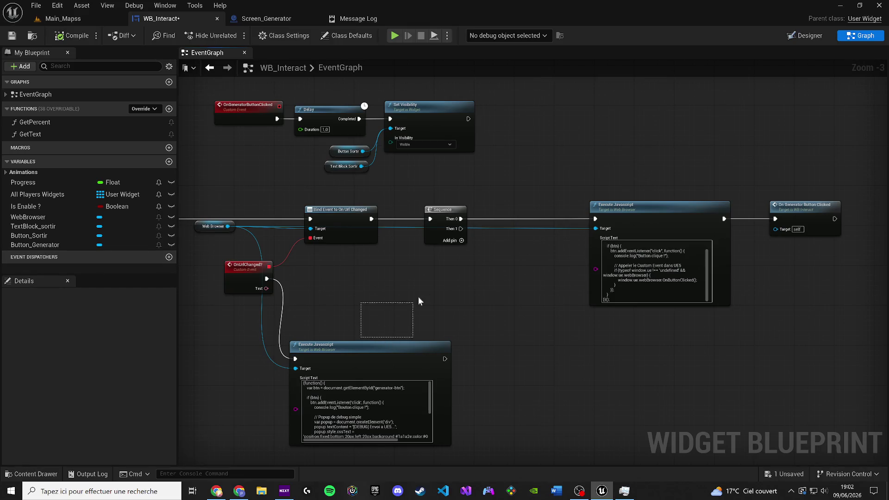
{"action": "mouse_move", "coordinate": [366, 357]}
{"action": "left_mouse_down"}
{"action": "mouse_move", "coordinate": [441, 274]}
{"action": "mouse_move", "coordinate": [432, 279]}
{"action": "left_mouse_up"}
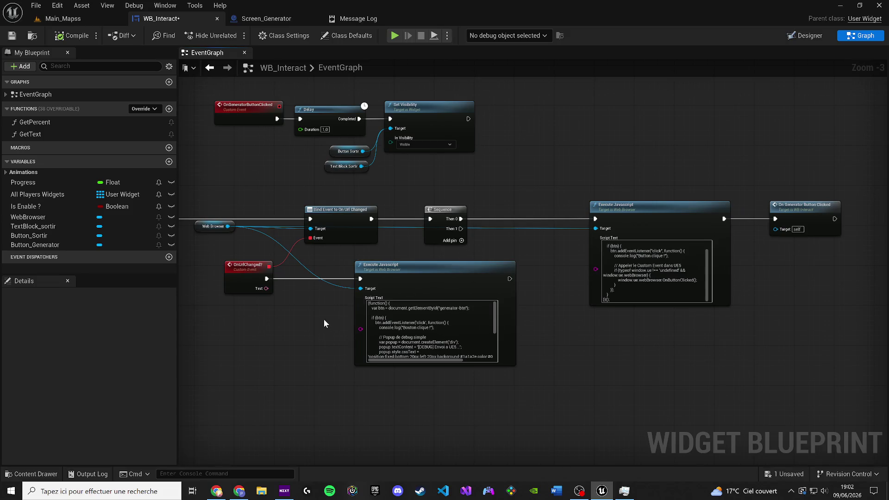
{"action": "left_click_drag", "start_coordinate": [323, 318], "coordinate": [345, 351]}
Launch Snipping Tool from Windows search
{"action": "key", "text": "super"}
{"action": "type", "text": "ca"}
{"action": "left_click", "coordinate": [74, 241]}
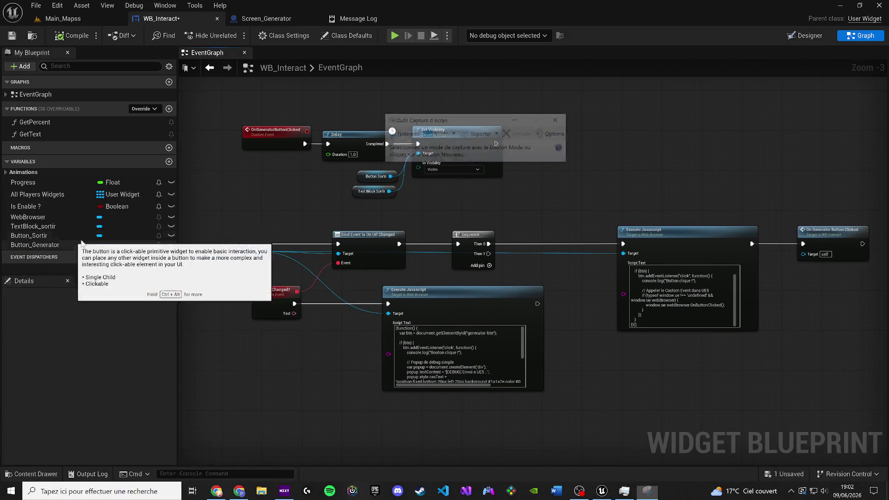
Snip the full blueprint graph area and close Snipping Tool
{"action": "left_click", "coordinate": [403, 135]}
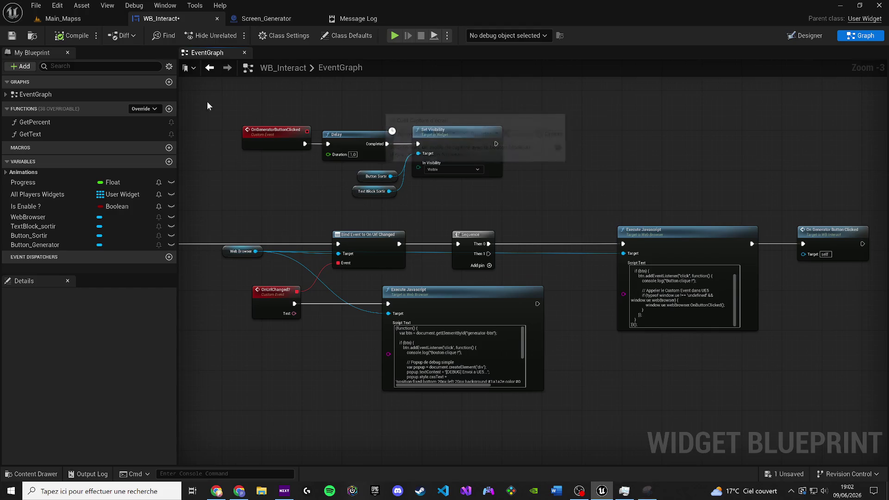
{"action": "mouse_move", "coordinate": [188, 82]}
{"action": "left_mouse_down"}
{"action": "mouse_move", "coordinate": [809, 427]}
{"action": "mouse_move", "coordinate": [885, 447]}
{"action": "left_mouse_up"}
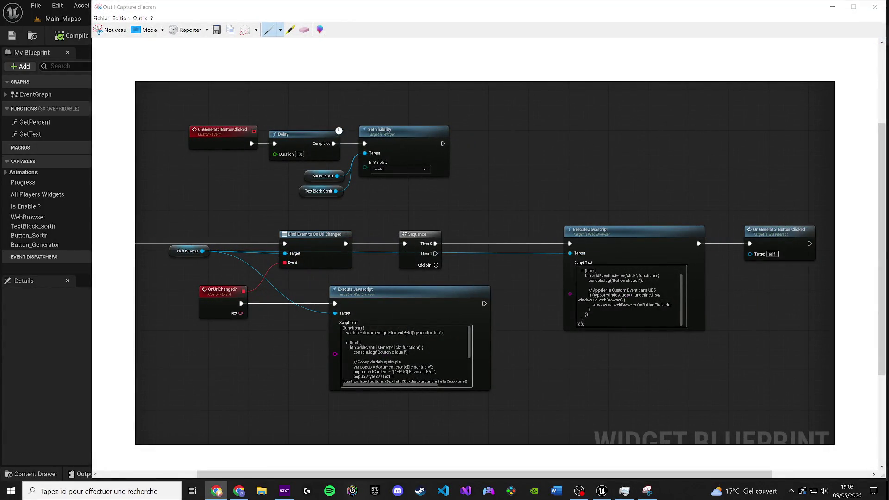
{"action": "left_click", "coordinate": [875, 7]}
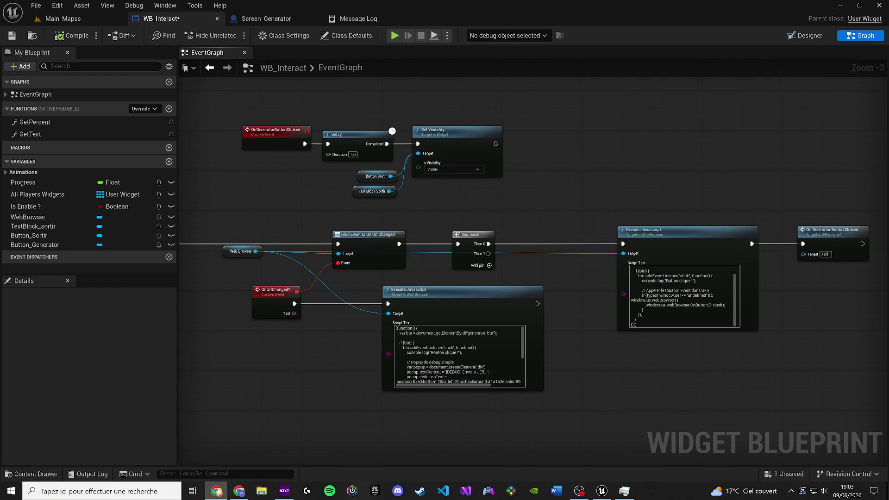
Add a new Sequence node fed by the first Sequence's Then 0
{"action": "mouse_move", "coordinate": [296, 234]}
{"action": "left_mouse_down"}
{"action": "mouse_move", "coordinate": [532, 218]}
{"action": "mouse_move", "coordinate": [420, 189]}
{"action": "mouse_move", "coordinate": [388, 195]}
{"action": "mouse_move", "coordinate": [431, 188]}
{"action": "left_mouse_up"}
{"action": "left_click_drag", "start_coordinate": [399, 257], "coordinate": [394, 308]}
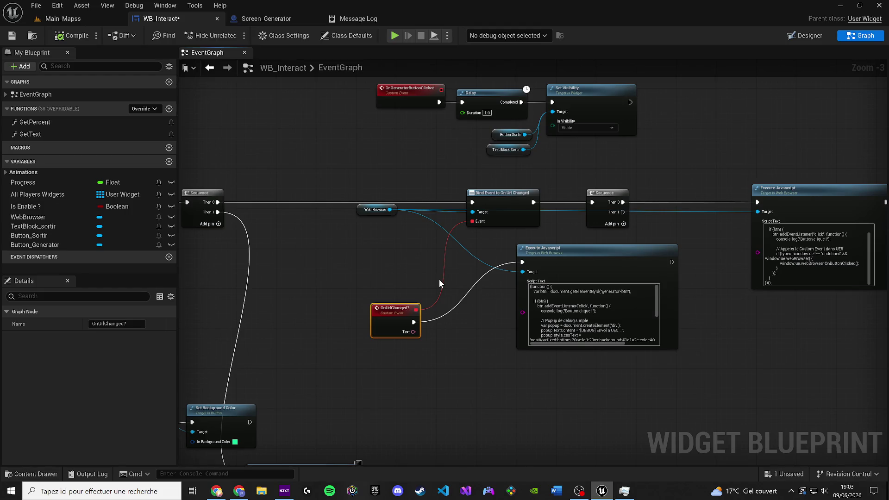
{"action": "left_click", "coordinate": [299, 222]}
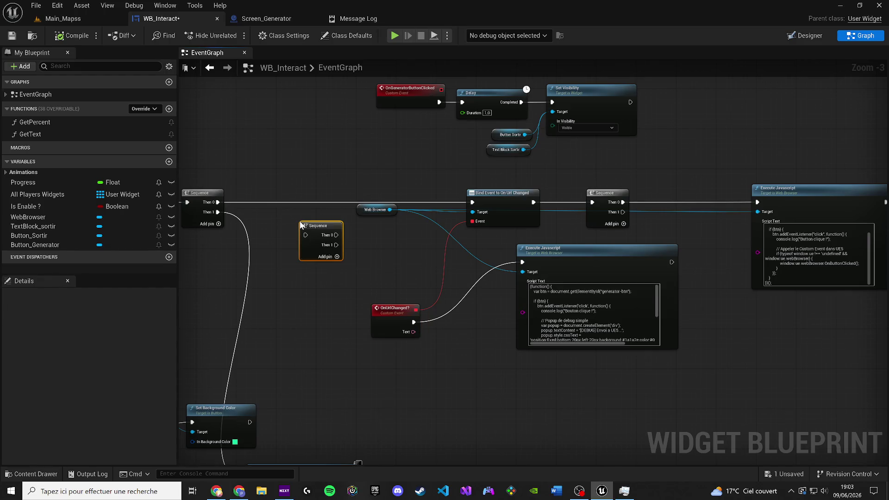
{"action": "mouse_move", "coordinate": [217, 202]}
{"action": "left_mouse_down"}
{"action": "mouse_move", "coordinate": [285, 236]}
{"action": "mouse_move", "coordinate": [304, 235]}
{"action": "mouse_move", "coordinate": [306, 200]}
{"action": "left_mouse_up"}
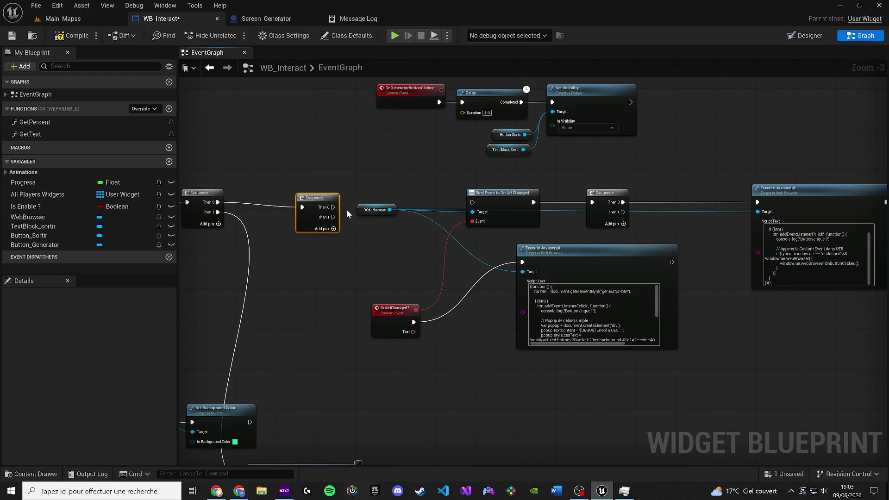
{"action": "left_click_drag", "start_coordinate": [371, 210], "coordinate": [411, 210]}
{"action": "left_click", "coordinate": [318, 200]}
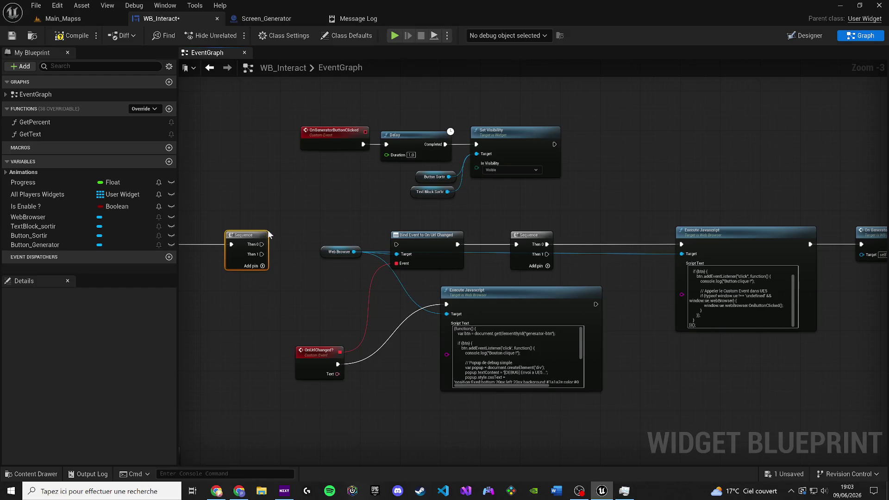
Move the URL-change nodes lower and paste a copy of the Execute Javascript node
{"action": "left_click_drag", "start_coordinate": [563, 438], "coordinate": [323, 253]}
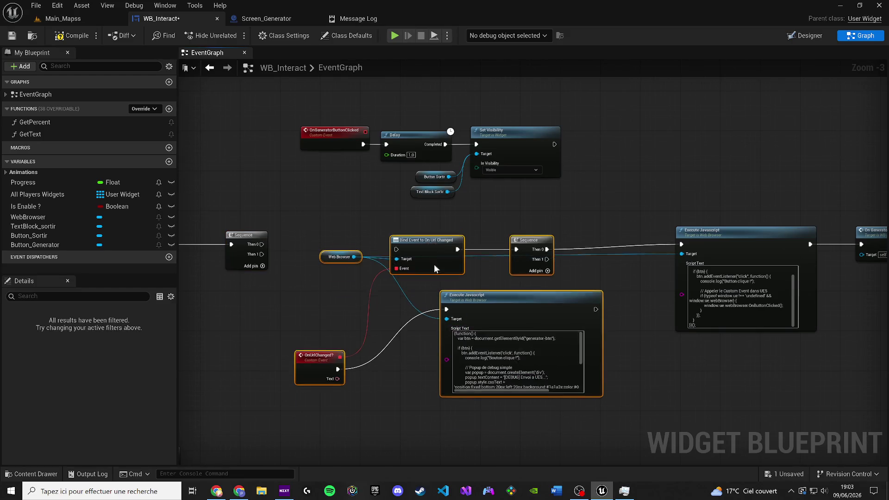
{"action": "left_click_drag", "start_coordinate": [433, 254], "coordinate": [433, 328]}
{"action": "left_click", "coordinate": [518, 339]}
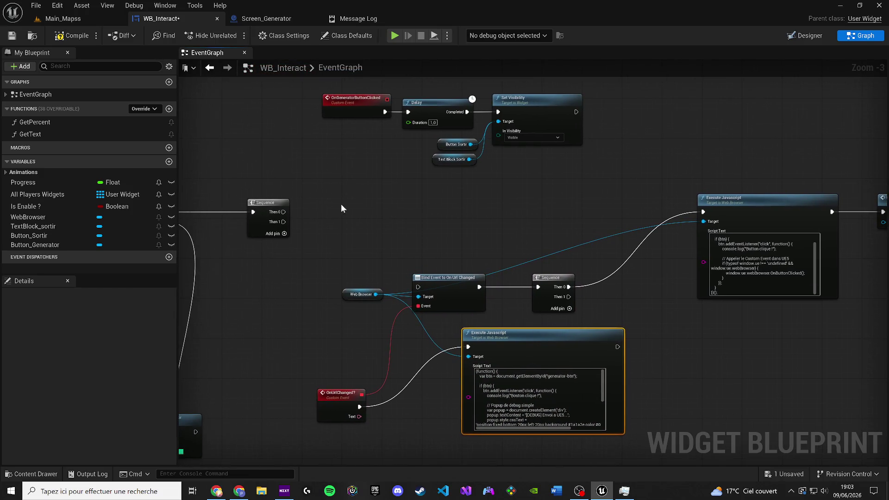
{"action": "key", "text": "ctrl+v"}
{"action": "mouse_move", "coordinate": [669, 392]}
{"action": "left_mouse_down"}
{"action": "mouse_move", "coordinate": [357, 298]}
{"action": "mouse_move", "coordinate": [452, 343]}
{"action": "left_mouse_up"}
{"action": "mouse_move", "coordinate": [298, 259]}
{"action": "left_mouse_down"}
{"action": "mouse_move", "coordinate": [396, 245]}
{"action": "mouse_move", "coordinate": [396, 218]}
{"action": "left_mouse_up"}
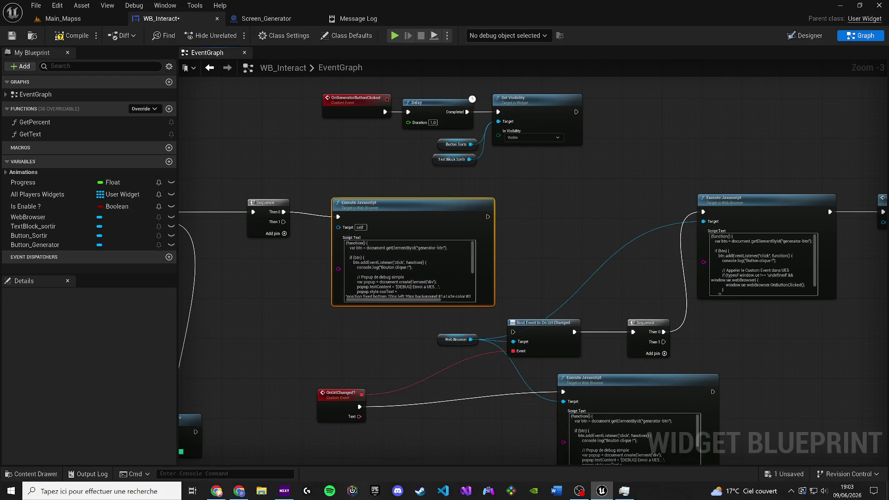
Replace the copied node's script with code calling OnGeneratorButtonClicked
{"action": "key", "text": "alt+Tab"}
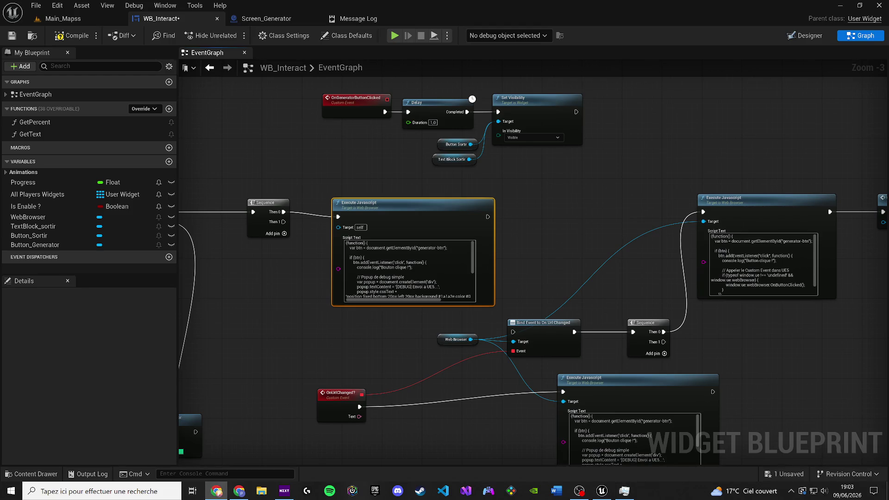
{"action": "key", "text": "ctrl+a"}
{"action": "key", "text": "ctrl+v"}
{"action": "mouse_move", "coordinate": [384, 213]}
{"action": "left_mouse_down"}
{"action": "mouse_move", "coordinate": [375, 203]}
{"action": "mouse_move", "coordinate": [365, 211]}
{"action": "left_mouse_up"}
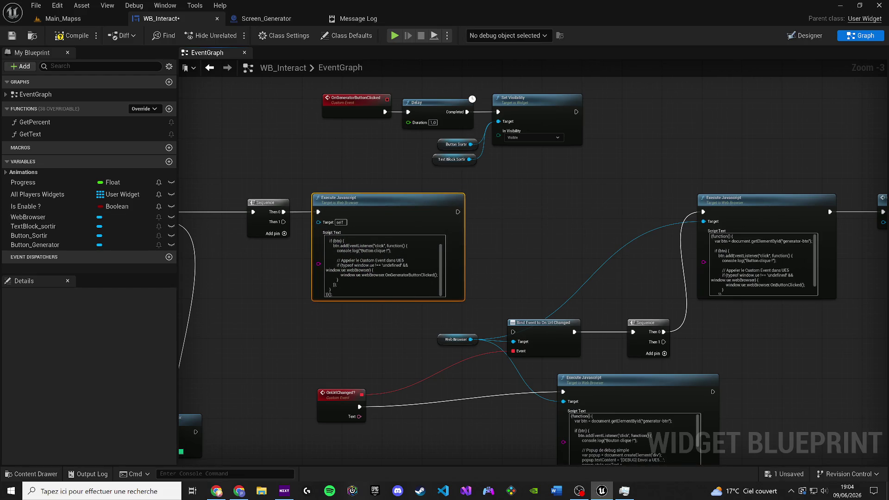
{"action": "key", "text": "alt+Tab"}
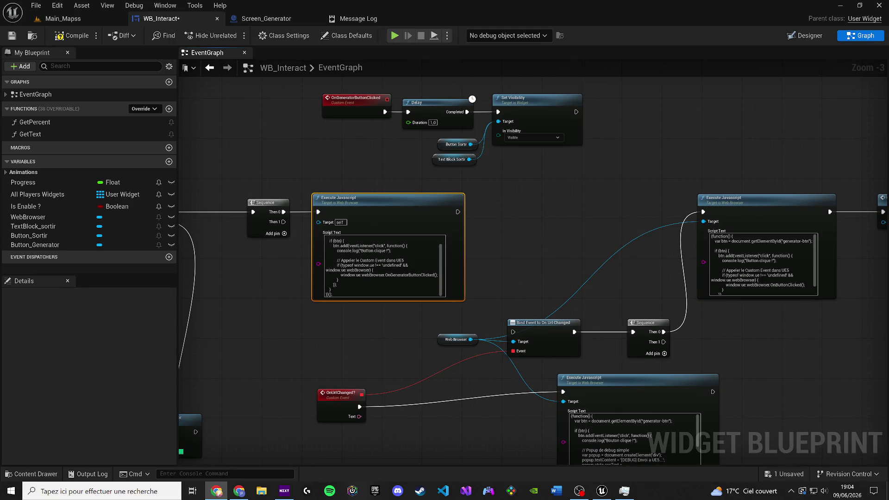
{"action": "scroll", "coordinate": [445, 241], "scroll_direction": "up", "scroll_amount": 1}
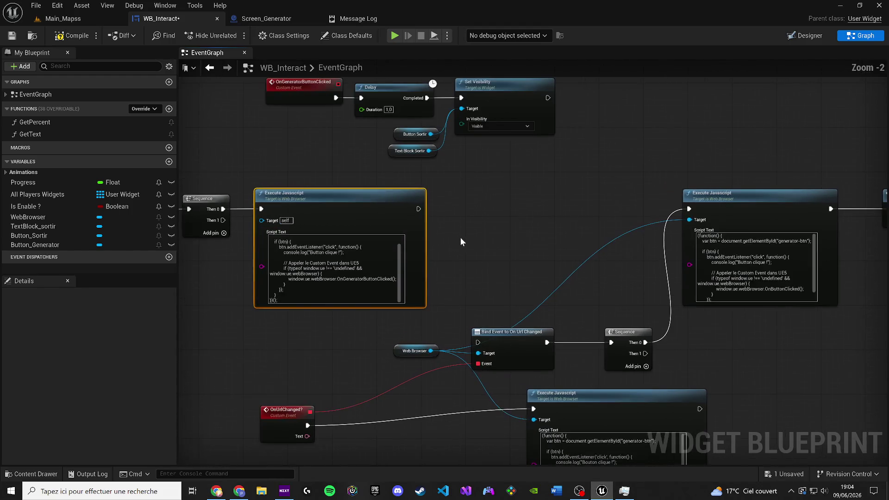
{"action": "left_click_drag", "start_coordinate": [478, 232], "coordinate": [492, 228]}
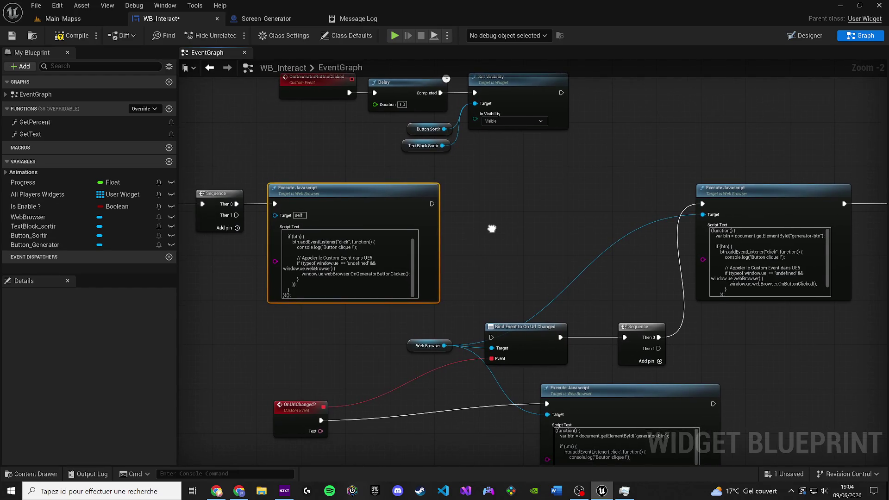
{"action": "left_click_drag", "start_coordinate": [334, 193], "coordinate": [401, 193]}
Wire Sequence Then 1 to Bind Event to On Url Changed and compact those nodes leftward
{"action": "mouse_move", "coordinate": [237, 216]}
{"action": "left_mouse_down"}
{"action": "mouse_move", "coordinate": [277, 213]}
{"action": "mouse_move", "coordinate": [502, 332]}
{"action": "mouse_move", "coordinate": [481, 334]}
{"action": "mouse_move", "coordinate": [236, 227]}
{"action": "left_mouse_up"}
{"action": "left_click", "coordinate": [475, 339]}
{"action": "left_click_drag", "start_coordinate": [277, 269], "coordinate": [340, 191]}
{"action": "left_click_drag", "start_coordinate": [347, 335], "coordinate": [235, 312]}
{"action": "mouse_move", "coordinate": [566, 252]}
{"action": "left_mouse_down"}
{"action": "mouse_move", "coordinate": [459, 258]}
{"action": "mouse_move", "coordinate": [415, 245]}
{"action": "left_mouse_up"}
{"action": "mouse_move", "coordinate": [492, 267]}
{"action": "left_mouse_down"}
{"action": "mouse_move", "coordinate": [458, 288]}
{"action": "mouse_move", "coordinate": [369, 301]}
{"action": "left_mouse_up"}
{"action": "left_click", "coordinate": [441, 254]}
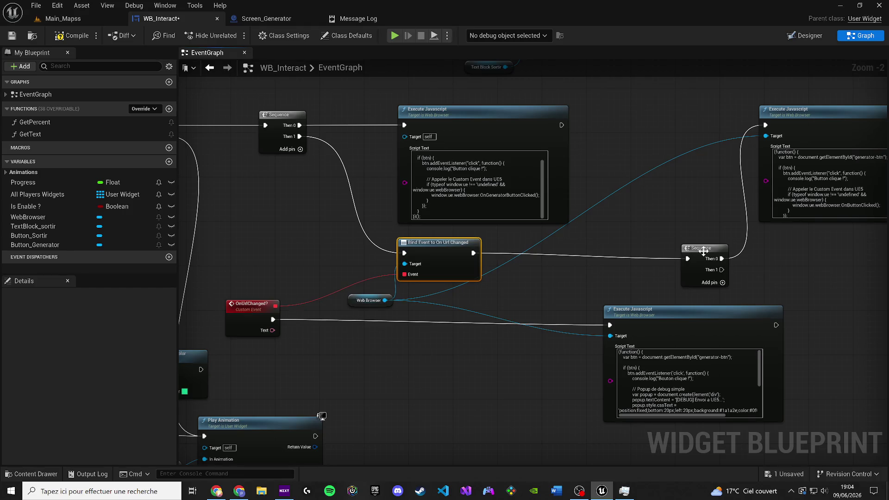
{"action": "left_click_drag", "start_coordinate": [700, 248], "coordinate": [589, 246]}
{"action": "left_click_drag", "start_coordinate": [647, 267], "coordinate": [583, 264]}
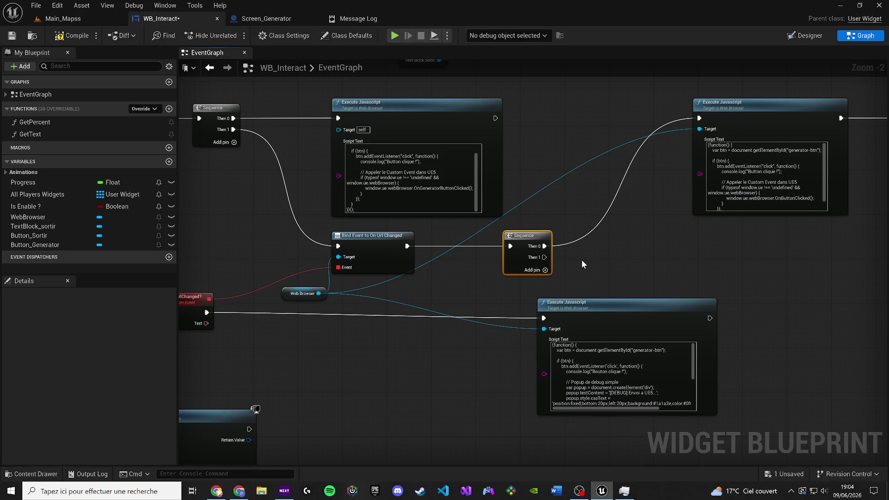
Delete the old Execute Javascript node and wire Sequence Then 0 to On Generator Button Clicked
{"action": "scroll", "coordinate": [582, 260], "scroll_direction": "down", "scroll_amount": 3}
{"action": "scroll", "coordinate": [582, 261], "scroll_direction": "up", "scroll_amount": 2}
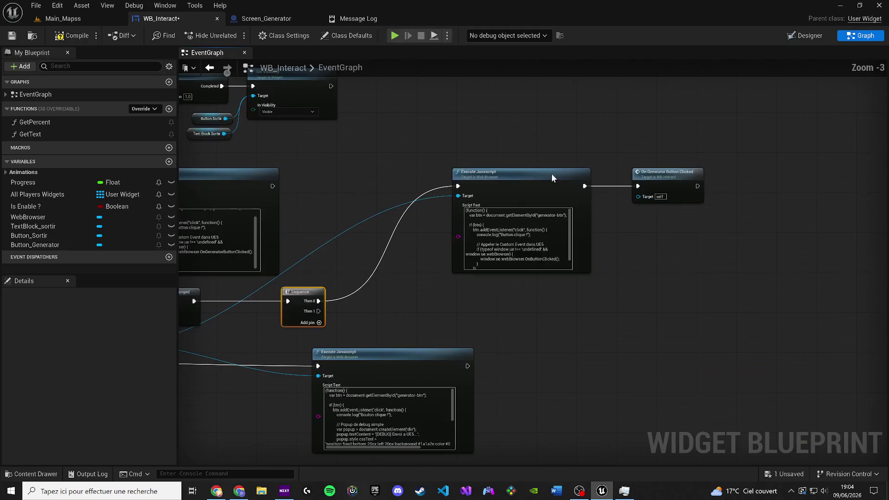
{"action": "left_click_drag", "start_coordinate": [629, 156], "coordinate": [536, 179]}
{"action": "key", "text": "Delete"}
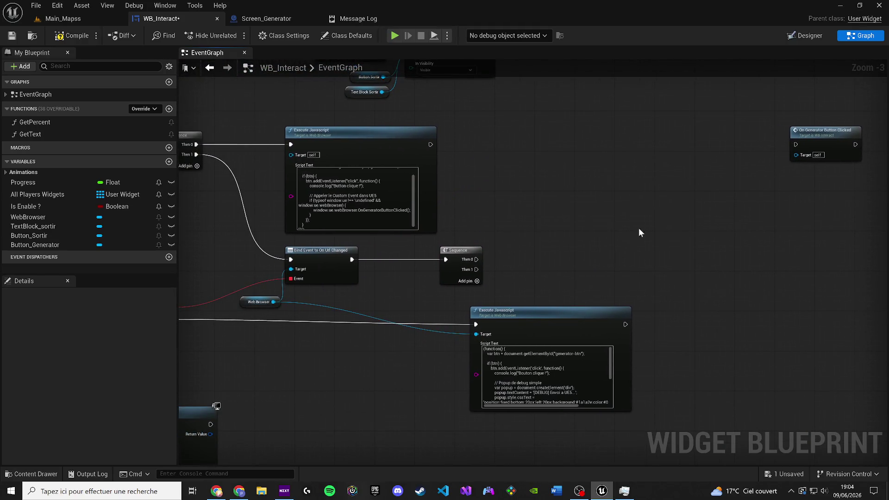
{"action": "left_click_drag", "start_coordinate": [796, 135], "coordinate": [551, 227]}
{"action": "mouse_move", "coordinate": [477, 260]}
{"action": "left_mouse_down"}
{"action": "mouse_move", "coordinate": [529, 246]}
{"action": "mouse_move", "coordinate": [586, 213]}
{"action": "left_mouse_up"}
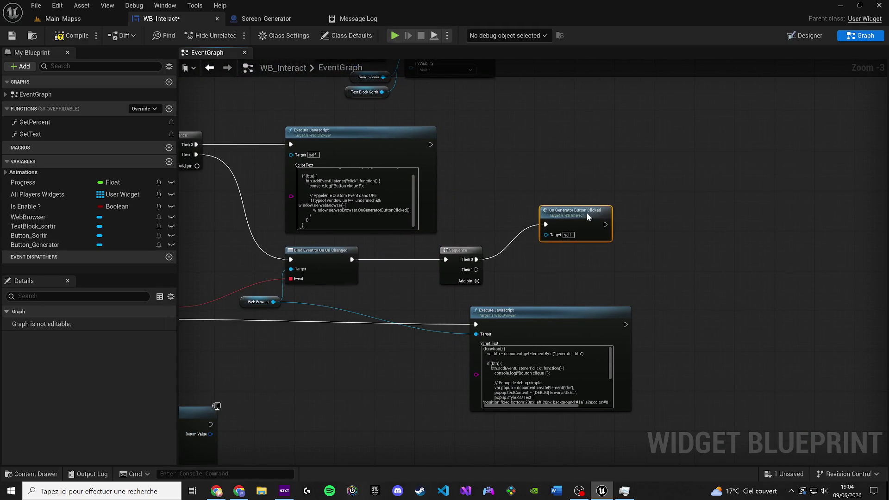
{"action": "left_click_drag", "start_coordinate": [509, 324], "coordinate": [391, 324]}
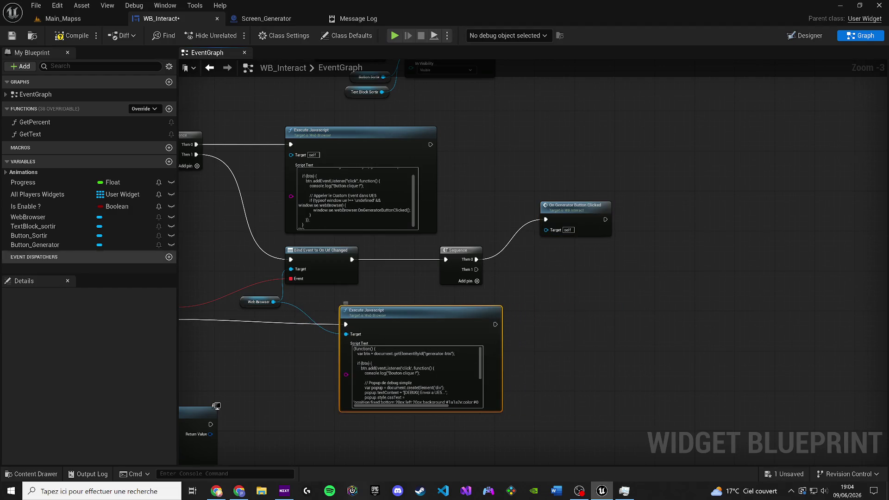
Connect Web Browser to the new script's Target, compile, save, and open Main_Mapss
{"action": "left_click", "coordinate": [72, 36]}
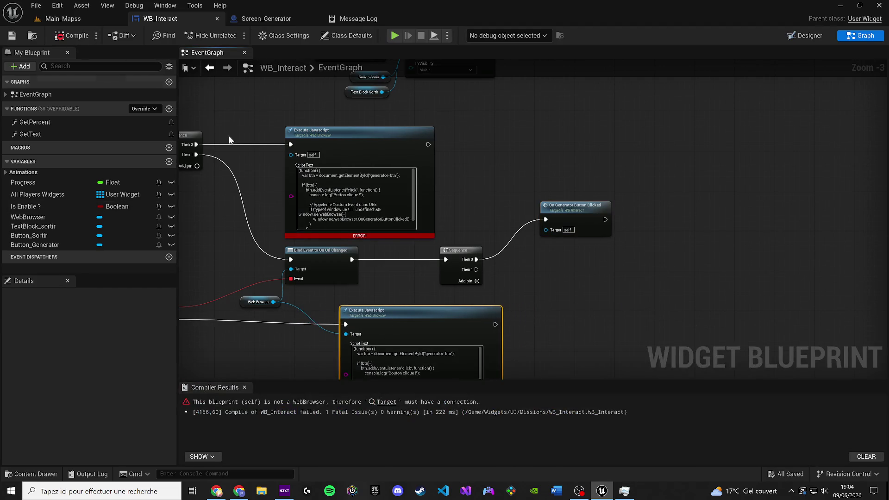
{"action": "left_click_drag", "start_coordinate": [361, 172], "coordinate": [343, 319]}
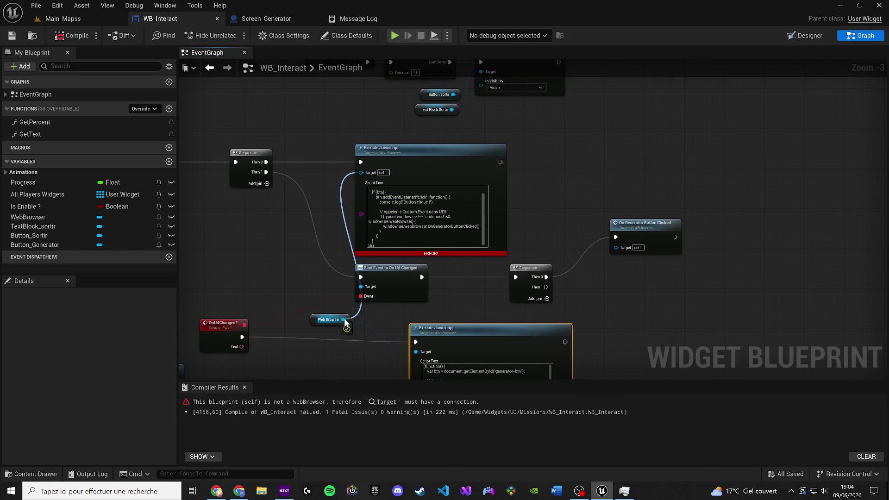
{"action": "left_click", "coordinate": [245, 387]}
{"action": "left_click", "coordinate": [72, 36]}
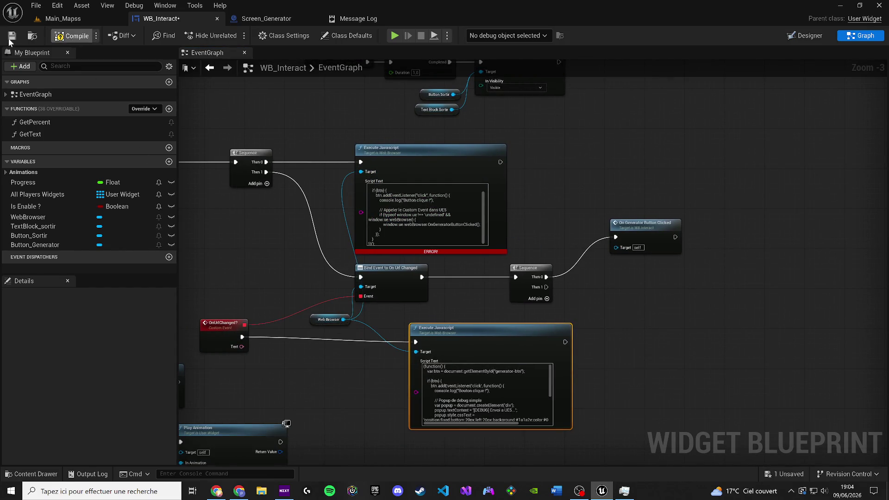
{"action": "left_click", "coordinate": [58, 19]}
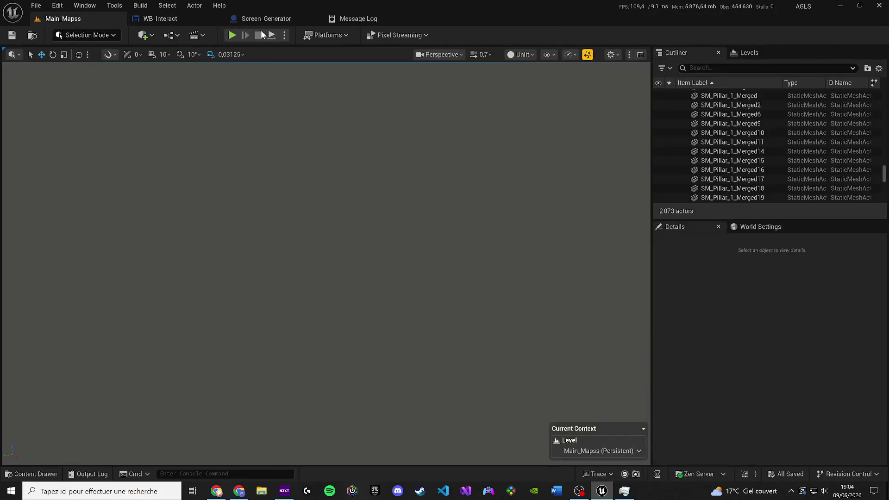
Play-test the level by walking up to the terminal, then stop and return to WB_Interact
{"action": "left_click", "coordinate": [232, 36]}
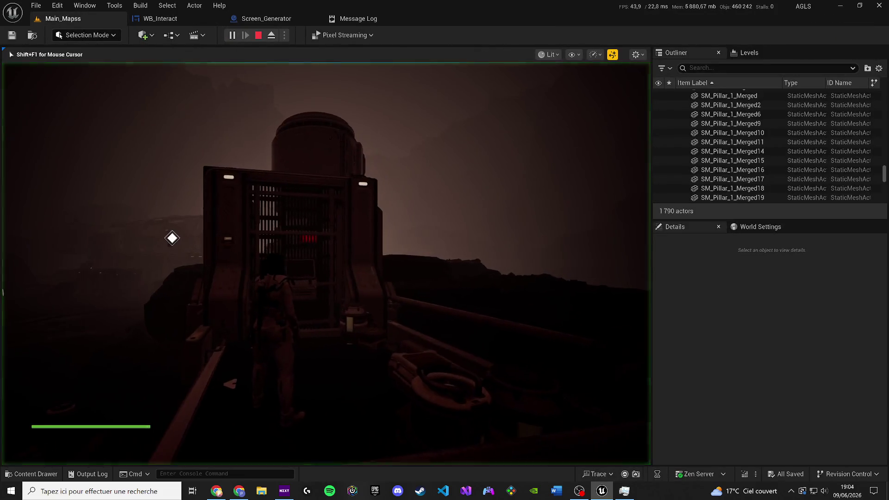
{"action": "key", "text": "w"}
{"action": "key", "text": "e"}
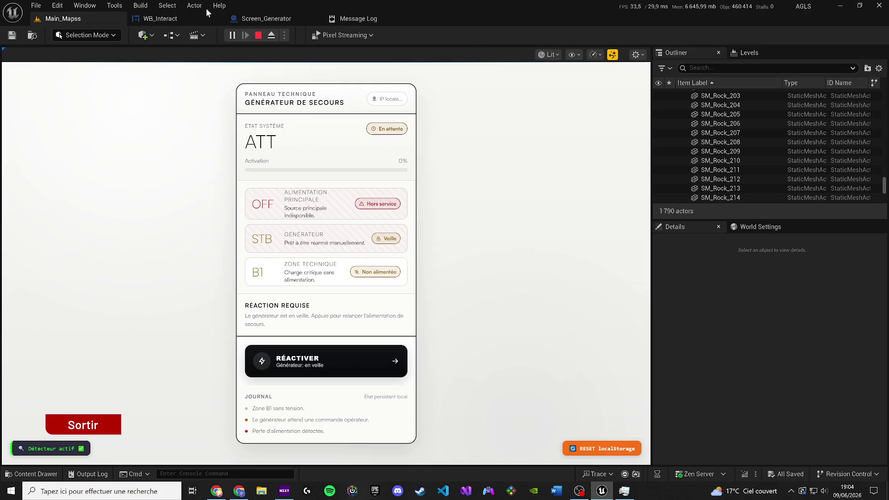
{"action": "key", "text": "Escape"}
{"action": "left_click", "coordinate": [160, 19]}
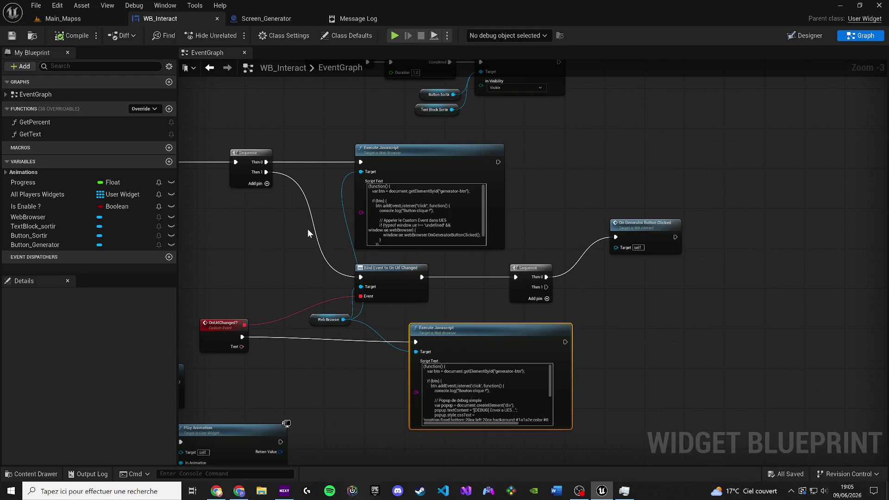
Delete the extra Sequence and On Generator Button Clicked nodes and save WB_Interact
{"action": "mouse_move", "coordinate": [638, 288]}
{"action": "left_mouse_down"}
{"action": "mouse_move", "coordinate": [618, 245]}
{"action": "mouse_move", "coordinate": [599, 269]}
{"action": "mouse_move", "coordinate": [535, 249]}
{"action": "mouse_move", "coordinate": [572, 238]}
{"action": "mouse_move", "coordinate": [549, 214]}
{"action": "left_mouse_up"}
{"action": "key", "text": "Delete"}
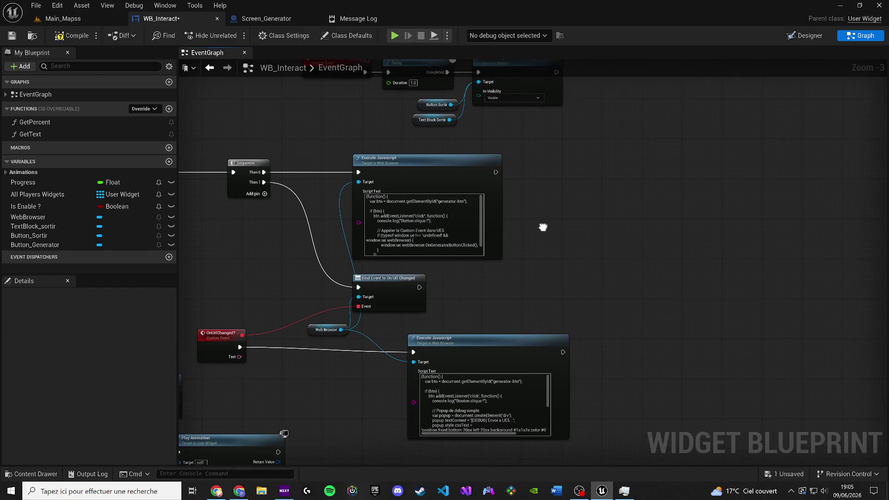
{"action": "scroll", "coordinate": [551, 227], "scroll_direction": "down", "scroll_amount": 1}
{"action": "left_click", "coordinate": [13, 36]}
Play-test in Main_Mapss, click RÉACTIVER so the generator panel reaches ACT
{"action": "left_click", "coordinate": [39, 22]}
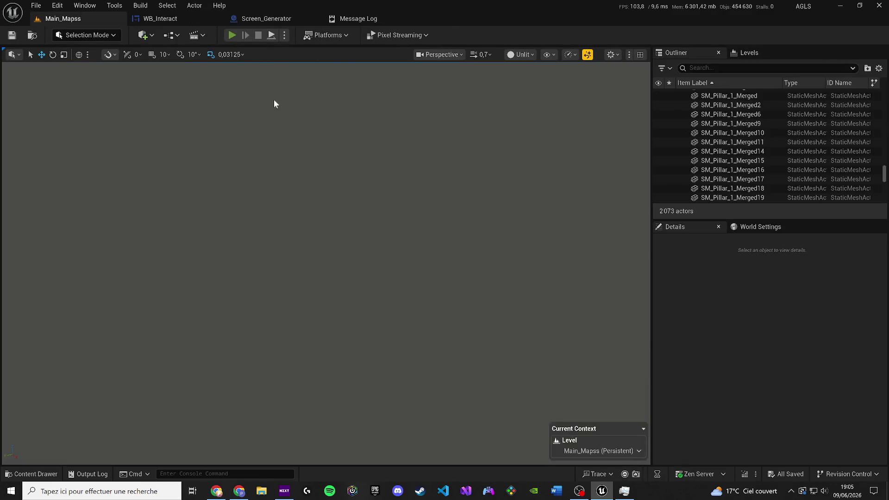
{"action": "key", "text": "alt+p"}
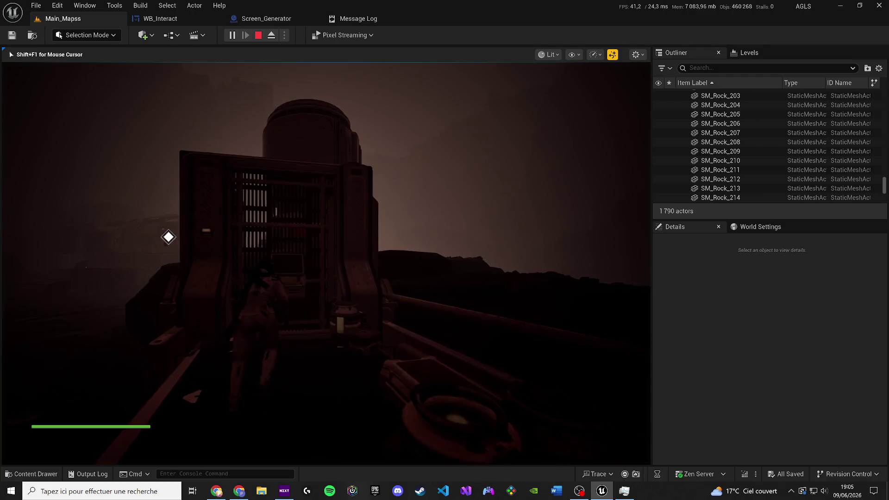
{"action": "key", "text": "e"}
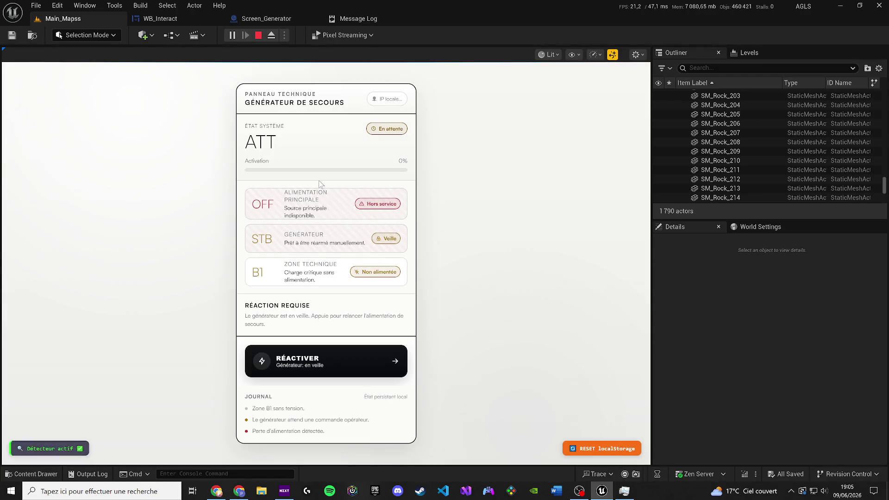
{"action": "left_click", "coordinate": [374, 360]}
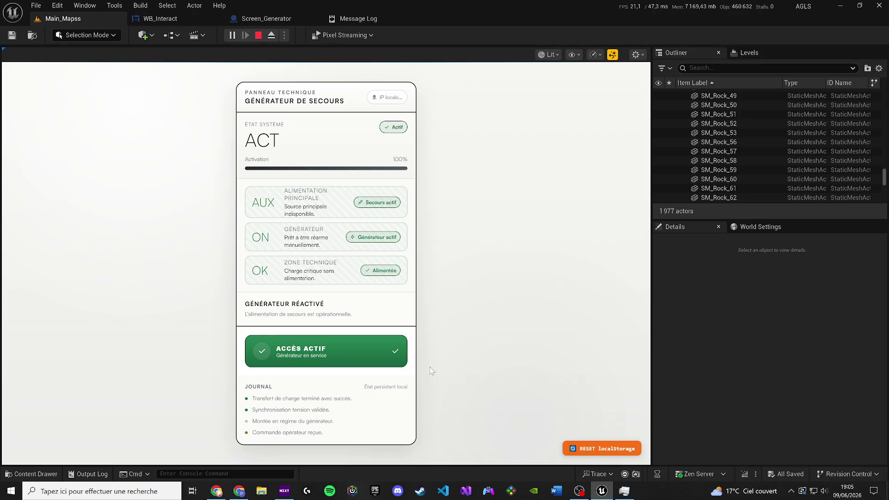
{"action": "key", "text": "Escape"}
{"action": "left_click", "coordinate": [182, 16]}
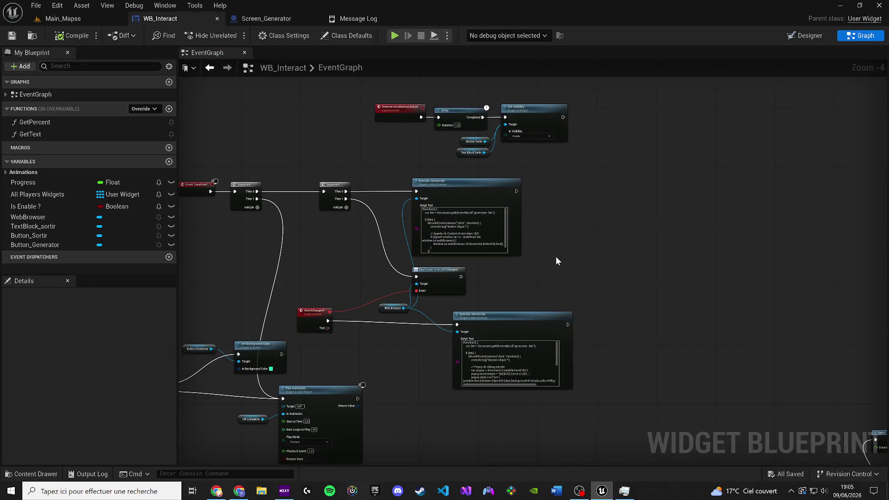
Wire Bind Event's exec output straight into a new On Generator Button Clicked call
{"action": "scroll", "coordinate": [557, 262], "scroll_direction": "up", "scroll_amount": 1}
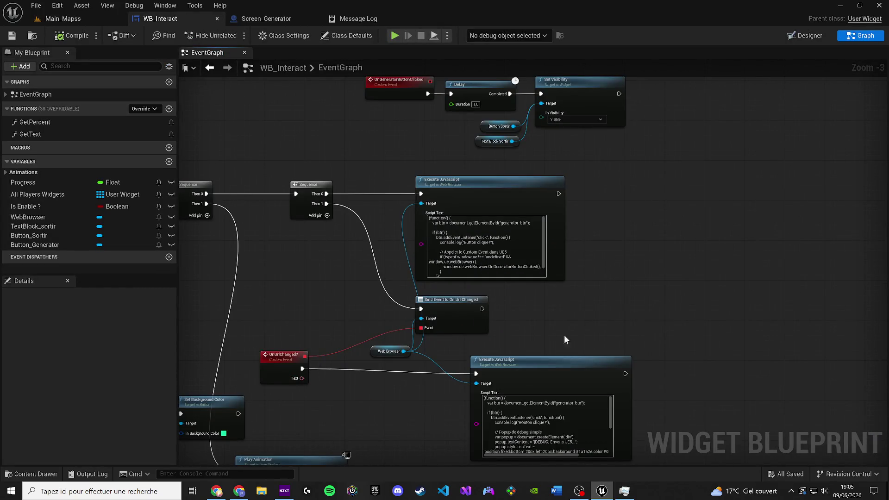
{"action": "right_click", "coordinate": [554, 324]}
{"action": "key", "text": "Escape"}
{"action": "mouse_move", "coordinate": [551, 360]}
{"action": "left_mouse_down"}
{"action": "mouse_move", "coordinate": [623, 350]}
{"action": "mouse_move", "coordinate": [627, 340]}
{"action": "left_mouse_up"}
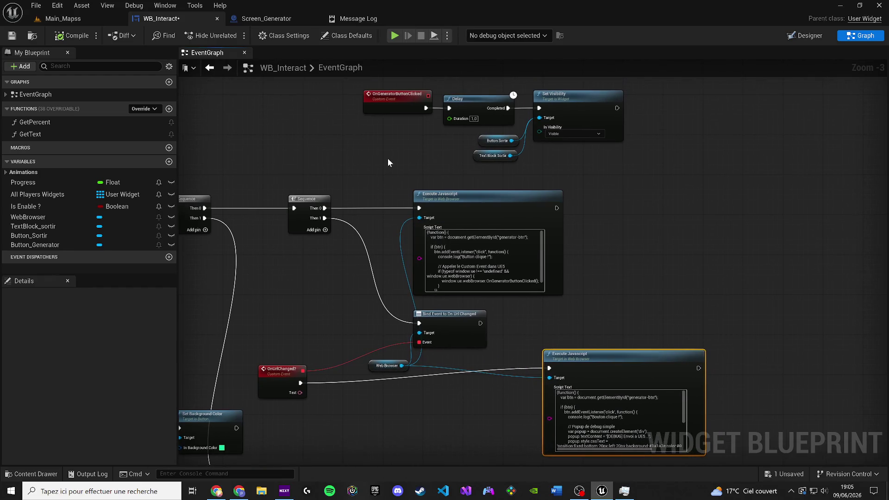
{"action": "left_click", "coordinate": [377, 107]}
{"action": "left_click", "coordinate": [527, 310]}
{"action": "left_click_drag", "start_coordinate": [481, 323], "coordinate": [663, 242]}
{"action": "left_click", "coordinate": [687, 270]}
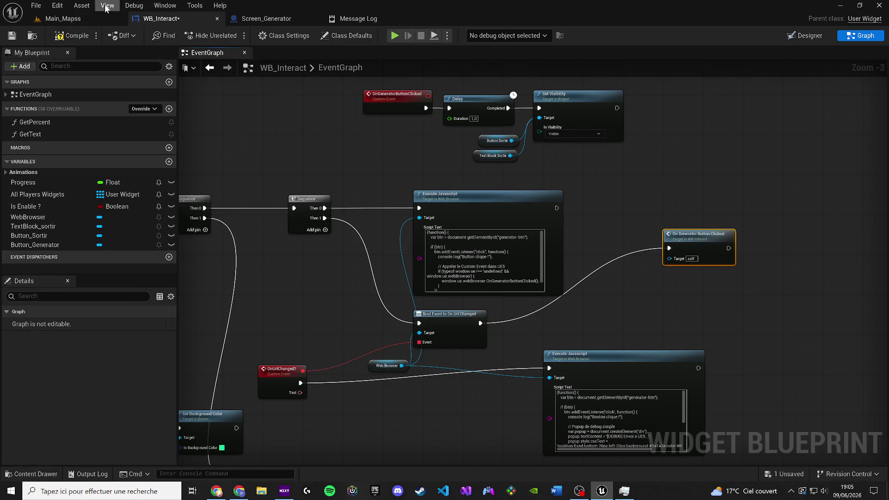
Play-test, click RESET localStorage, and replay to confirm the panel returns to ATT at 0%
{"action": "left_click", "coordinate": [92, 18]}
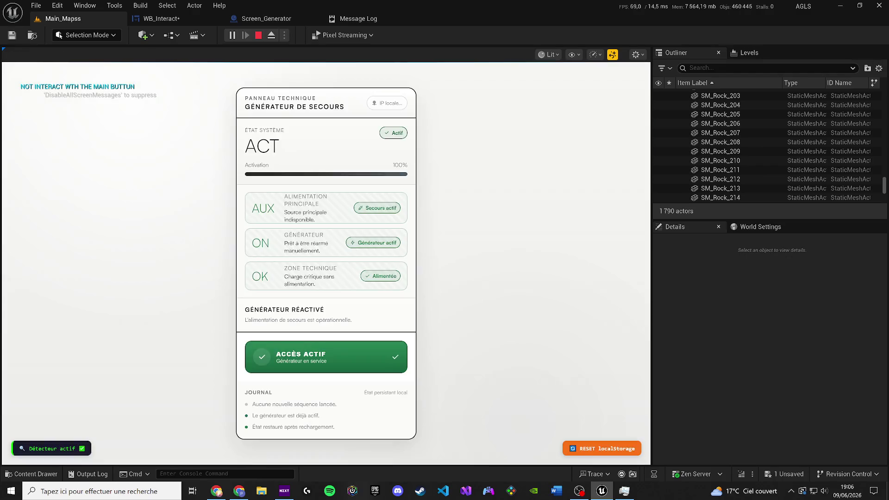
{"action": "left_click", "coordinate": [574, 449]}
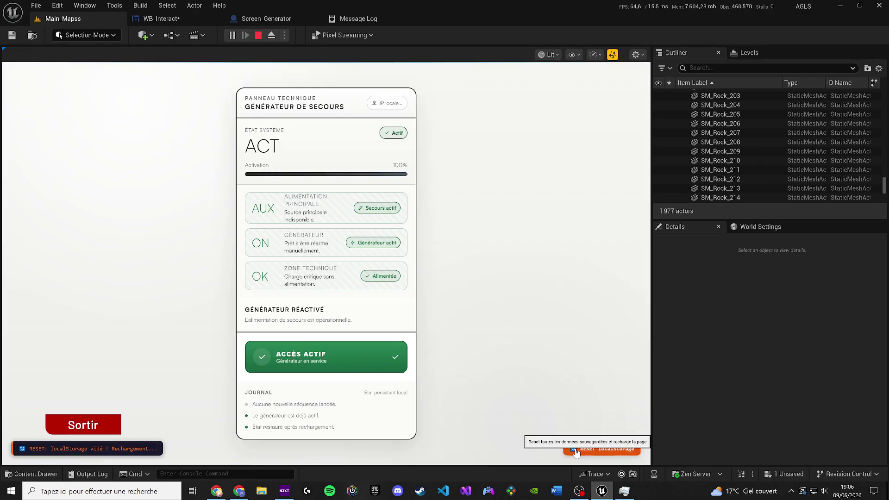
{"action": "key", "text": "Escape"}
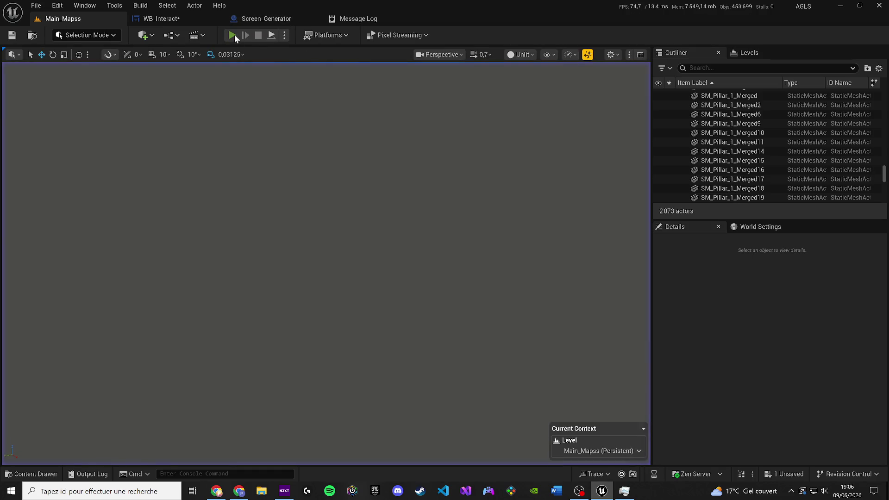
{"action": "key", "text": "alt+p"}
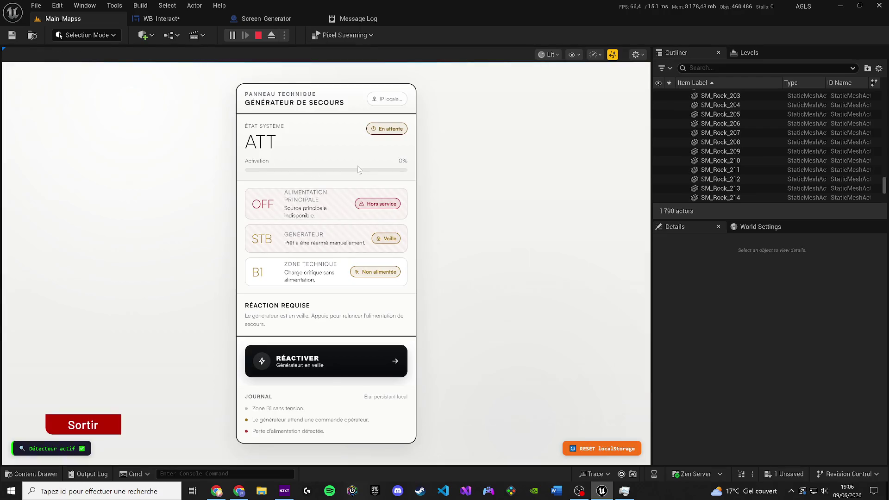
{"action": "key", "text": "Escape"}
{"action": "left_click", "coordinate": [157, 18]}
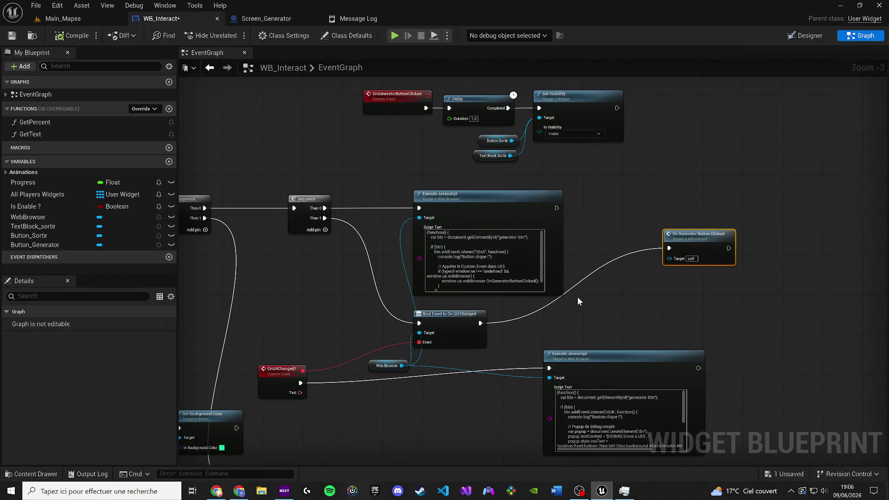
Delete the On Generator Button Clicked call node that followed Bind Event
{"action": "mouse_move", "coordinate": [677, 238]}
{"action": "left_mouse_down"}
{"action": "mouse_move", "coordinate": [697, 229]}
{"action": "mouse_move", "coordinate": [627, 208]}
{"action": "mouse_move", "coordinate": [609, 182]}
{"action": "left_mouse_up"}
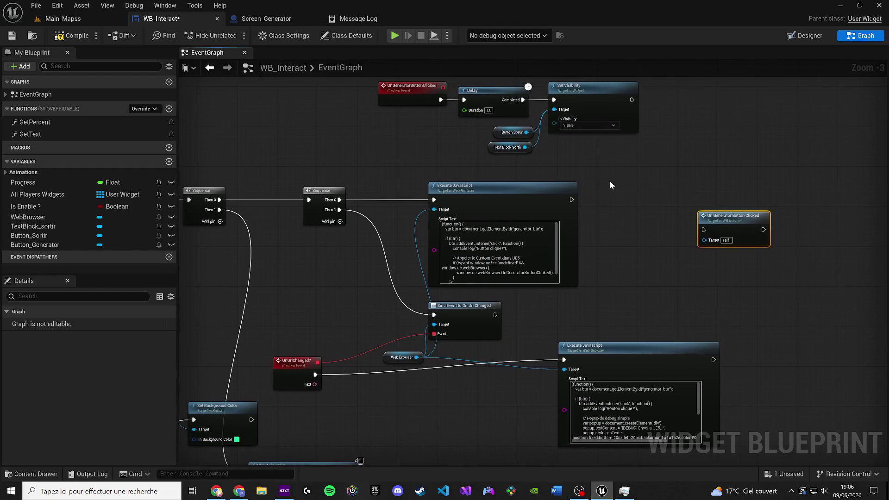
{"action": "scroll", "coordinate": [498, 246], "scroll_direction": "down", "scroll_amount": 1}
{"action": "left_click_drag", "start_coordinate": [511, 385], "coordinate": [210, 301]}
{"action": "mouse_move", "coordinate": [238, 241]}
{"action": "left_mouse_down"}
{"action": "mouse_move", "coordinate": [317, 278]}
{"action": "mouse_move", "coordinate": [319, 302]}
{"action": "left_mouse_up"}
{"action": "mouse_move", "coordinate": [420, 262]}
{"action": "left_mouse_down"}
{"action": "mouse_move", "coordinate": [516, 262]}
{"action": "mouse_move", "coordinate": [352, 280]}
{"action": "mouse_move", "coordinate": [284, 364]}
{"action": "mouse_move", "coordinate": [337, 362]}
{"action": "left_mouse_up"}
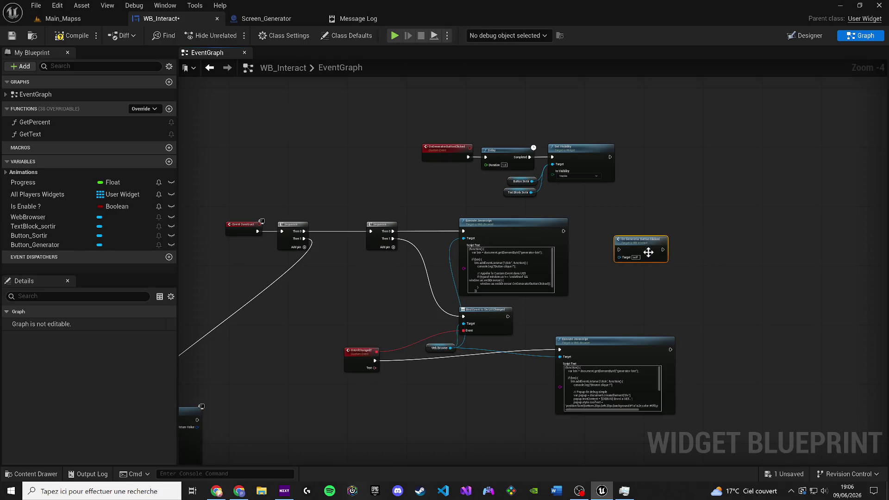
{"action": "scroll", "coordinate": [617, 267], "scroll_direction": "up", "scroll_amount": 1}
{"action": "left_click", "coordinate": [655, 244]}
{"action": "mouse_move", "coordinate": [676, 231]}
{"action": "left_mouse_down"}
{"action": "mouse_move", "coordinate": [703, 257]}
{"action": "mouse_move", "coordinate": [743, 246]}
{"action": "left_mouse_up"}
{"action": "key", "text": "Delete"}
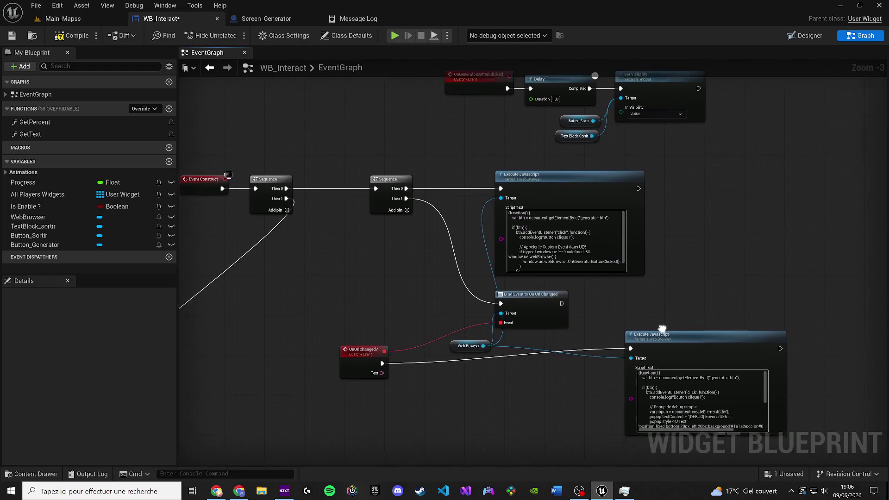
Take a Snipping Tool capture of the EventGraph, then close Snipping Tool
{"action": "key", "text": "super"}
{"action": "type", "text": "c"}
{"action": "key", "text": "Return"}
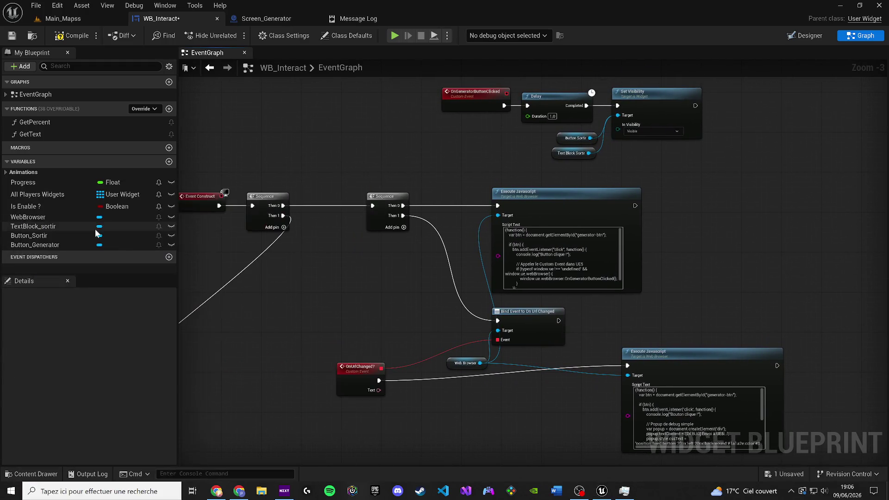
{"action": "left_click", "coordinate": [389, 133]}
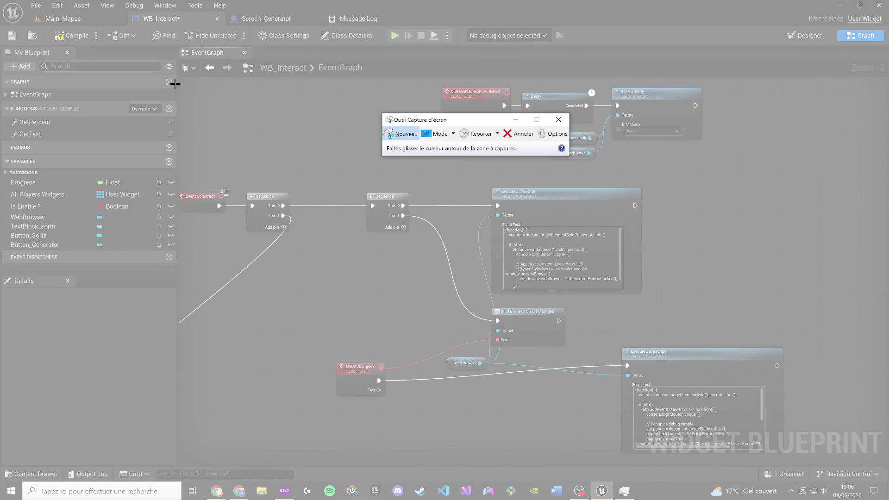
{"action": "left_click_drag", "start_coordinate": [839, 455], "coordinate": [839, 455]}
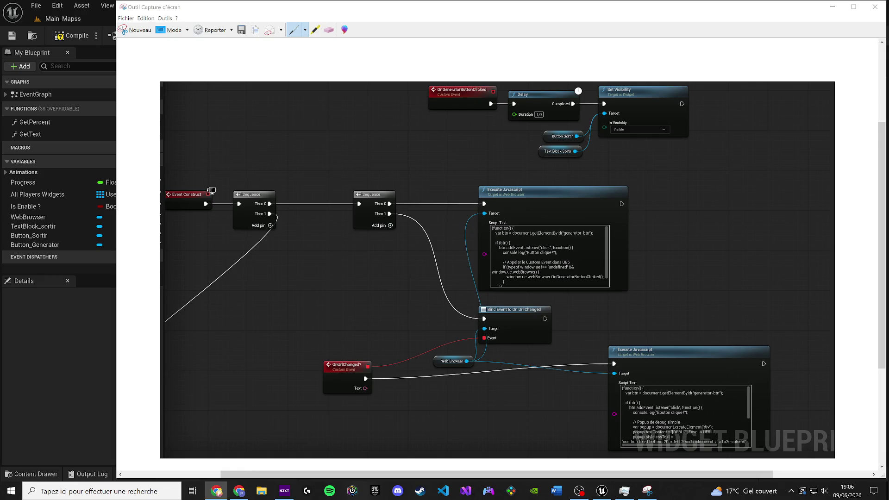
{"action": "left_click", "coordinate": [875, 6]}
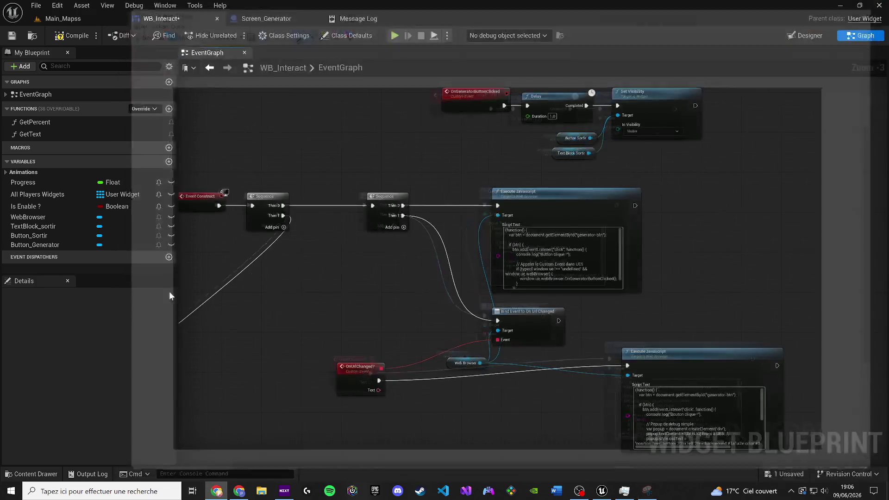
Select the OnUrlChanged? custom event driving the lower Execute Javascript node
{"action": "left_click_drag", "start_coordinate": [482, 272], "coordinate": [465, 274]}
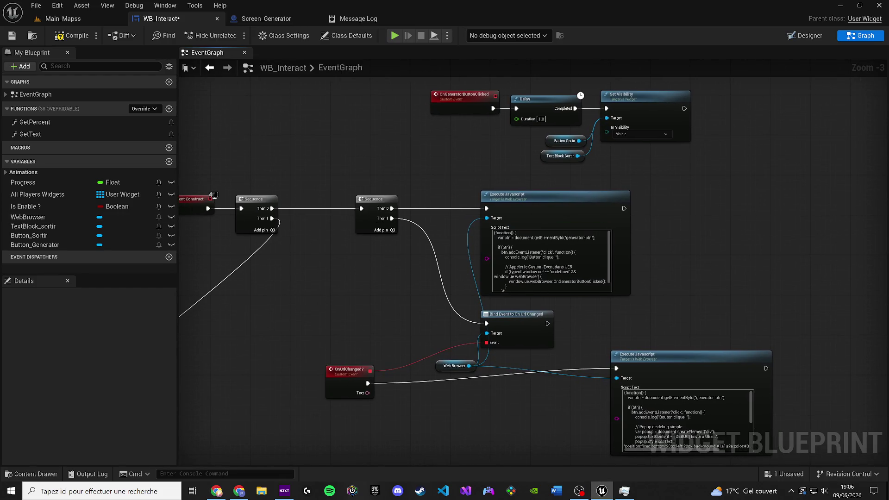
{"action": "left_click_drag", "start_coordinate": [351, 273], "coordinate": [319, 286]}
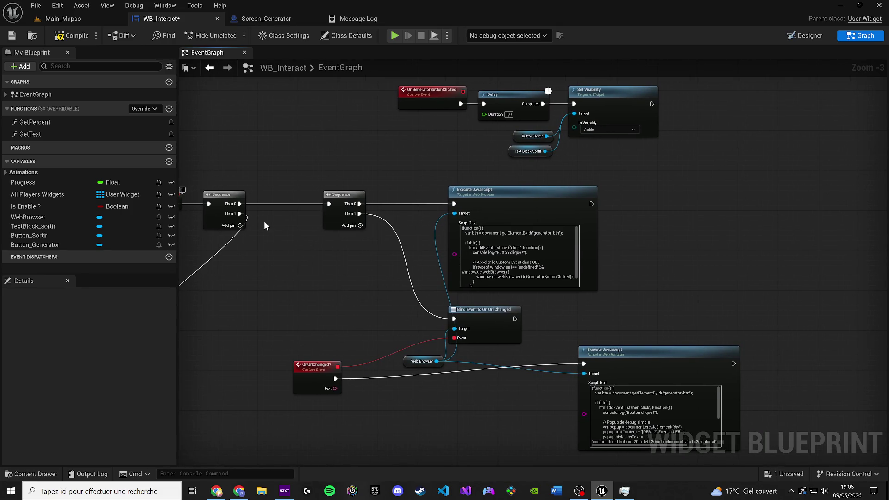
{"action": "mouse_move", "coordinate": [444, 273]}
{"action": "left_mouse_down"}
{"action": "mouse_move", "coordinate": [413, 278]}
{"action": "mouse_move", "coordinate": [465, 278]}
{"action": "left_mouse_up"}
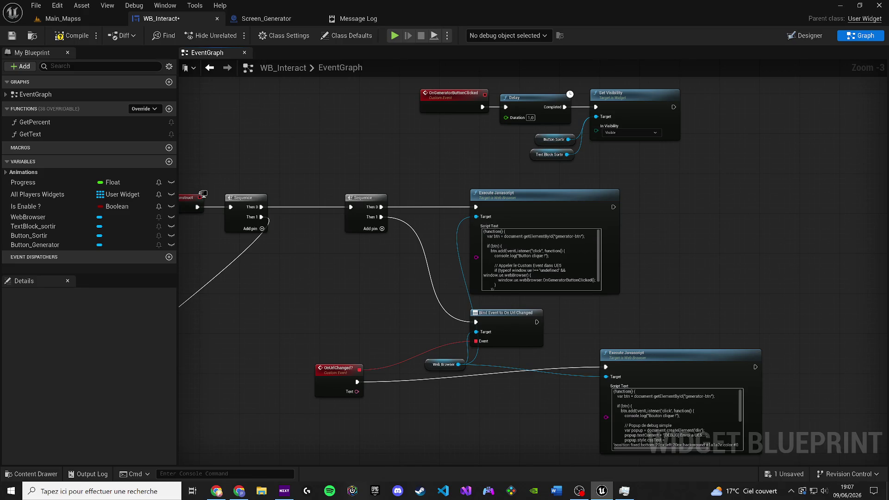
{"action": "left_click_drag", "start_coordinate": [488, 310], "coordinate": [426, 312]}
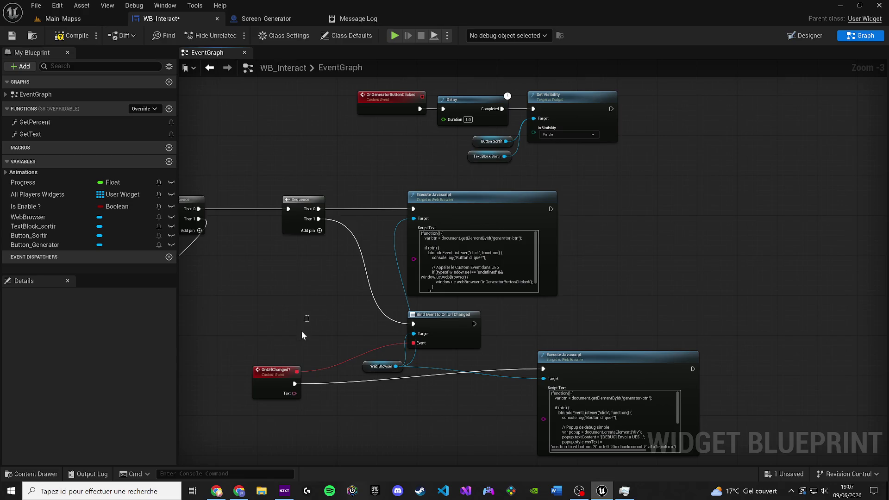
{"action": "left_click", "coordinate": [283, 390]}
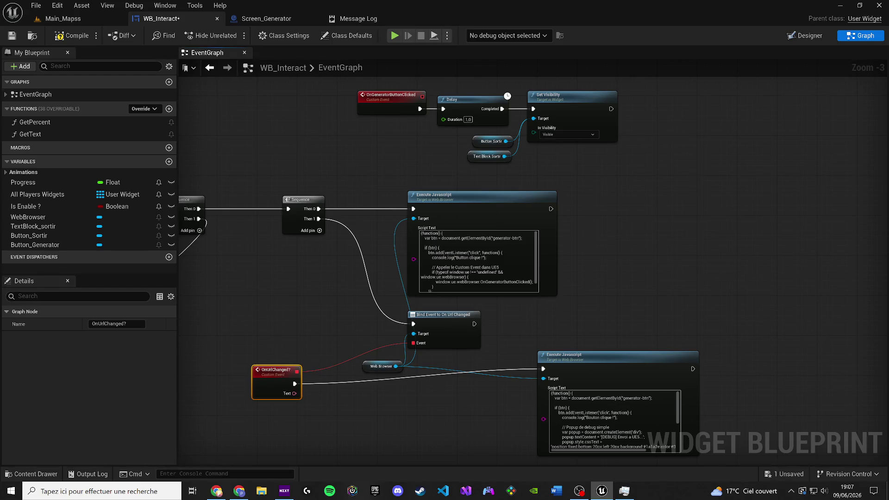
{"action": "key", "text": "alt+Tab"}
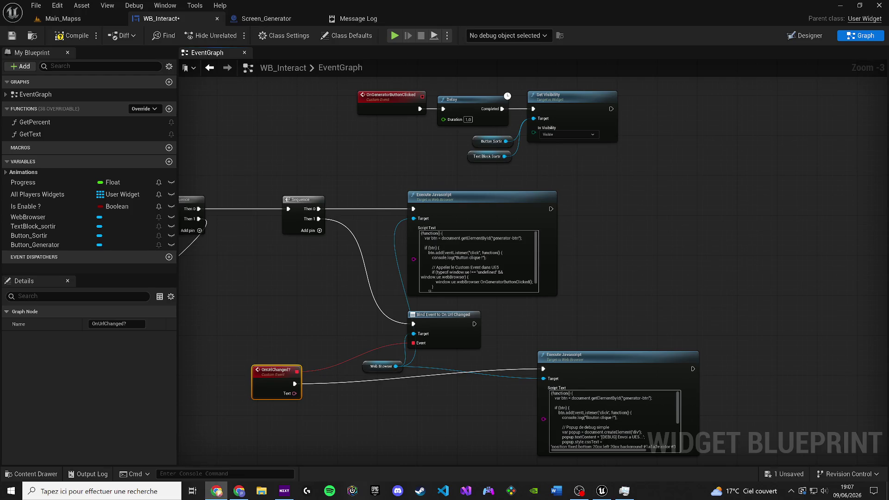
Replace the upper Execute Javascript script with the shorter button-listener script
{"action": "left_click", "coordinate": [465, 253]}
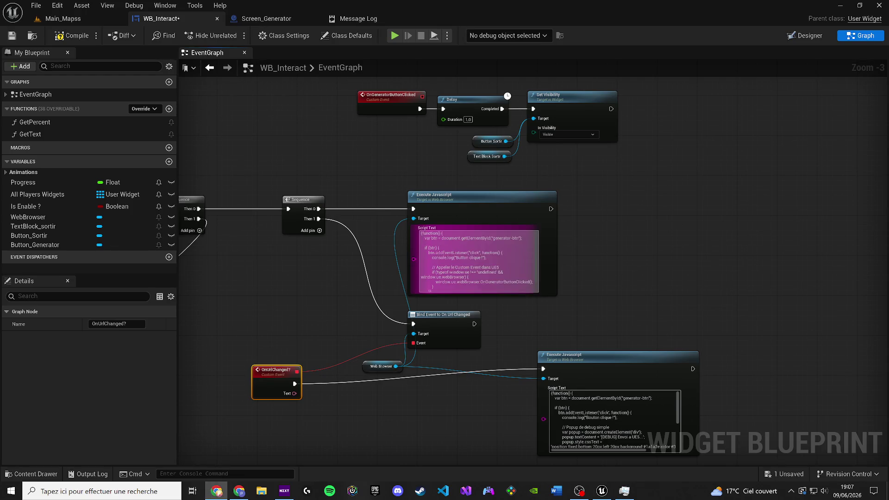
{"action": "key", "text": "ctrl+v"}
{"action": "left_click", "coordinate": [261, 281]}
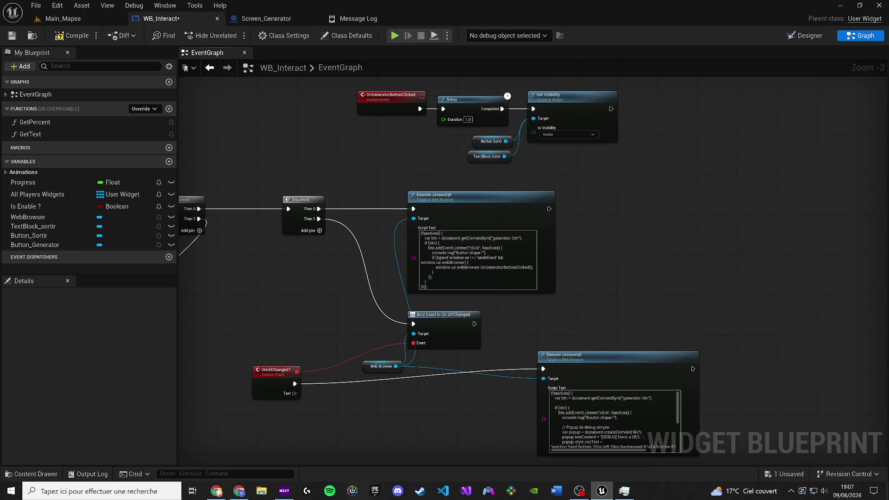
Delete the lower Execute Javascript node fed by OnUrlChanged? and compile the blueprint
{"action": "left_click_drag", "start_coordinate": [592, 359], "coordinate": [637, 349]}
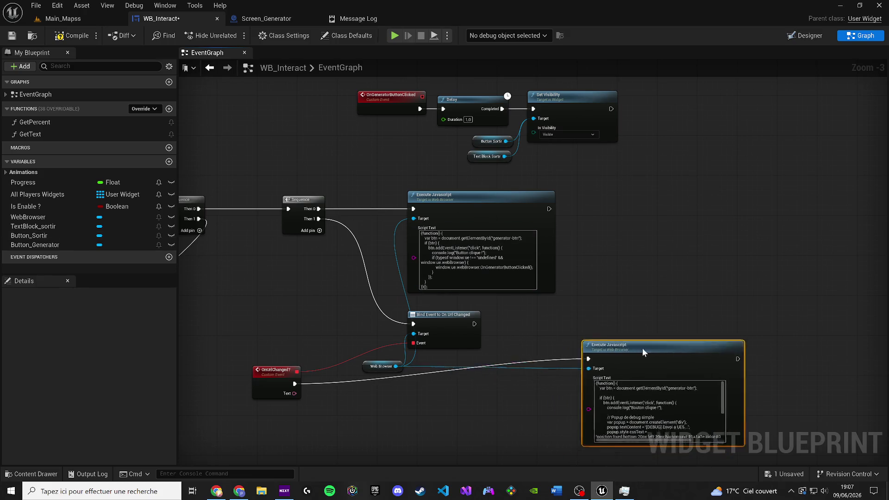
{"action": "key", "text": "Delete"}
{"action": "mouse_move", "coordinate": [630, 319]}
{"action": "left_mouse_down"}
{"action": "mouse_move", "coordinate": [719, 322]}
{"action": "mouse_move", "coordinate": [728, 336]}
{"action": "left_mouse_up"}
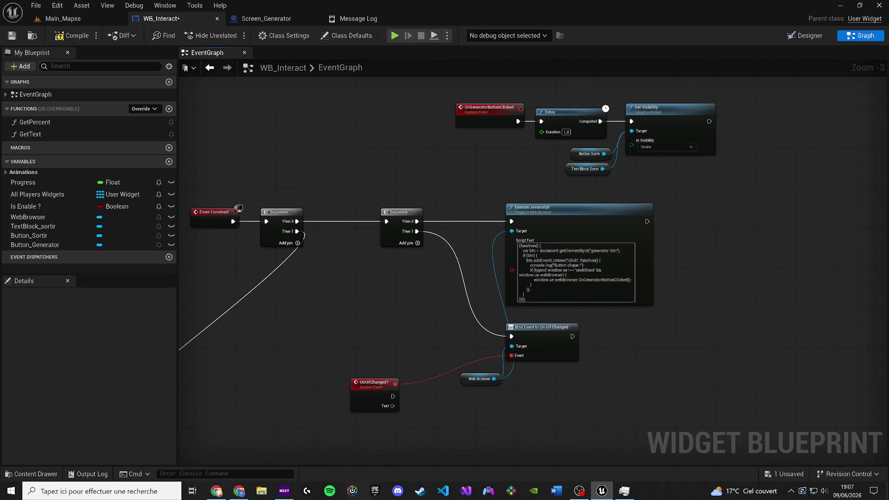
{"action": "key", "text": "ctrl+s"}
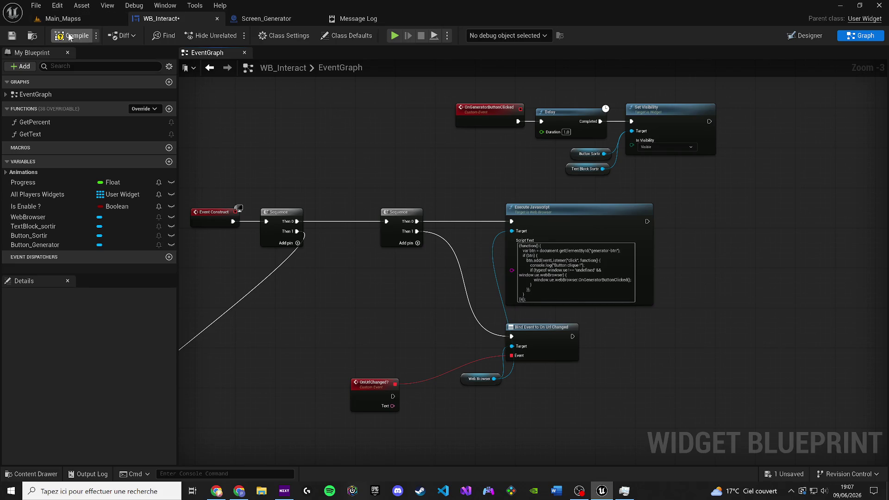
Add a trial Delay node after OnUrlChanged?, then delete it again
{"action": "left_click_drag", "start_coordinate": [374, 387], "coordinate": [393, 362]}
{"action": "left_click_drag", "start_coordinate": [394, 300], "coordinate": [369, 317]}
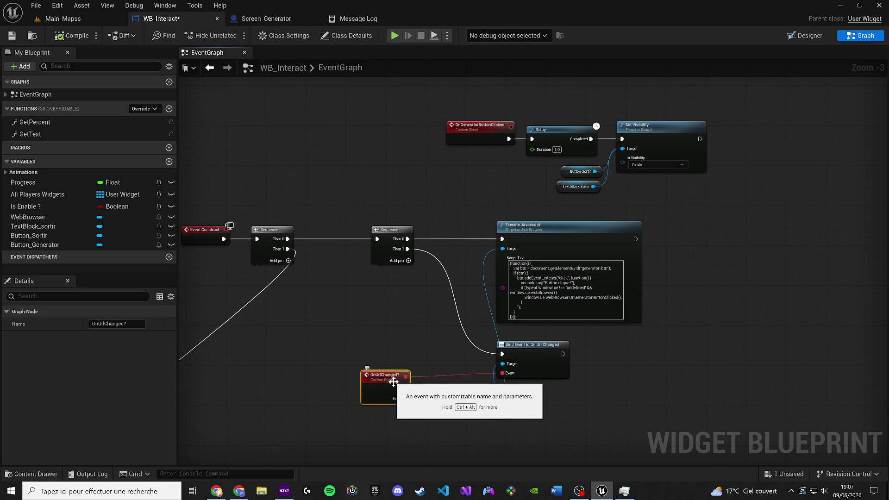
{"action": "mouse_move", "coordinate": [403, 389]}
{"action": "left_mouse_down"}
{"action": "mouse_move", "coordinate": [468, 388]}
{"action": "mouse_move", "coordinate": [711, 344]}
{"action": "mouse_move", "coordinate": [509, 430]}
{"action": "mouse_move", "coordinate": [476, 422]}
{"action": "mouse_move", "coordinate": [451, 391]}
{"action": "left_mouse_up"}
{"action": "type", "text": "delay"}
{"action": "key", "text": "Return"}
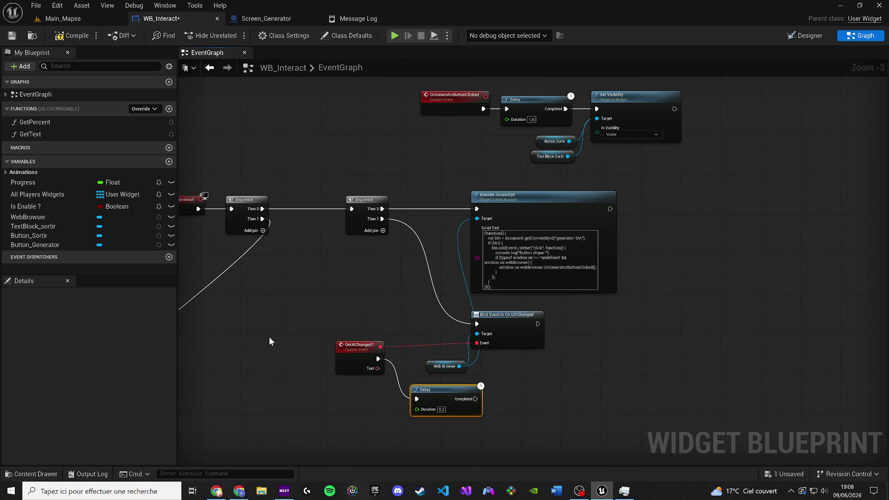
{"action": "left_click", "coordinate": [440, 387], "text": "ctrl"}
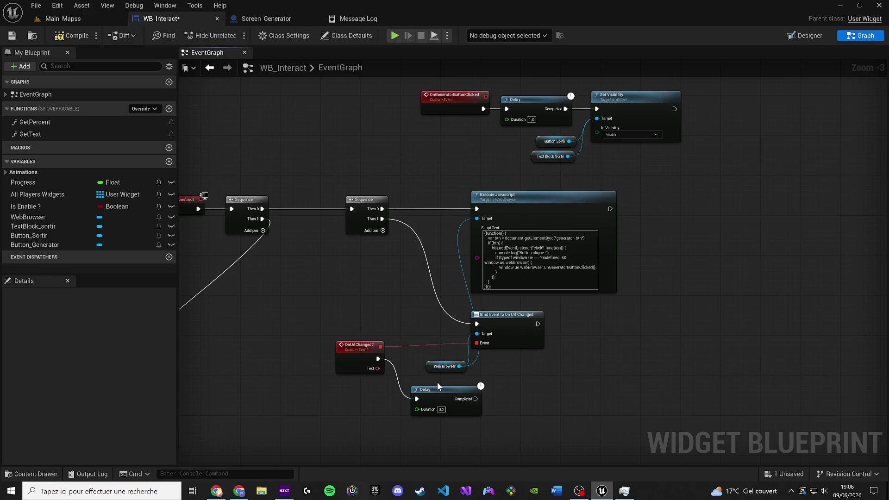
{"action": "left_click", "coordinate": [440, 387]}
{"action": "key", "text": "Delete"}
Compile and save WB_Interact with OnUrlChanged? left unconnected
{"action": "mouse_move", "coordinate": [469, 371]}
{"action": "left_mouse_down"}
{"action": "mouse_move", "coordinate": [482, 401]}
{"action": "mouse_move", "coordinate": [446, 391]}
{"action": "mouse_move", "coordinate": [433, 399]}
{"action": "mouse_move", "coordinate": [447, 413]}
{"action": "left_mouse_up"}
{"action": "left_click", "coordinate": [419, 386]}
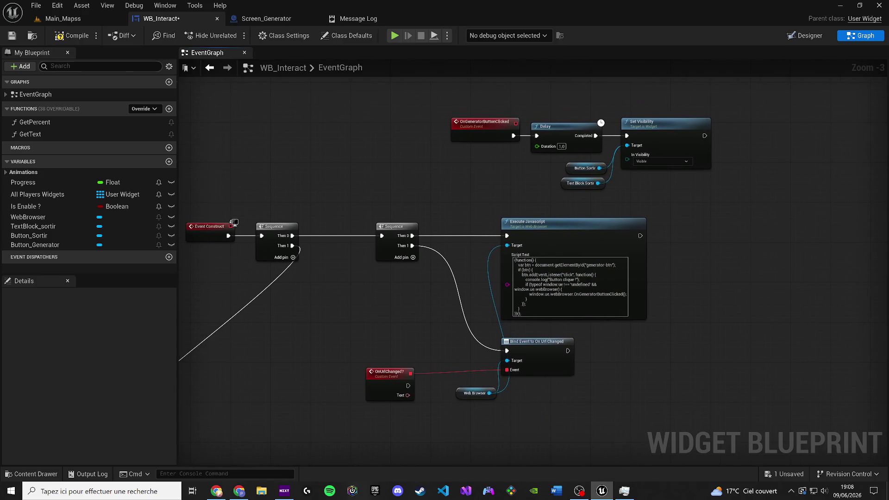
{"action": "left_click", "coordinate": [10, 34]}
{"action": "key", "text": "super"}
Capture the WB_Interact event graph with Snipping Tool and bring Unreal back to the front
{"action": "type", "text": "capture"}
{"action": "key", "text": "Return"}
{"action": "left_click", "coordinate": [400, 133]}
{"action": "mouse_move", "coordinate": [819, 465]}
{"action": "left_mouse_down"}
{"action": "mouse_move", "coordinate": [197, 127]}
{"action": "mouse_move", "coordinate": [183, 97]}
{"action": "left_mouse_up"}
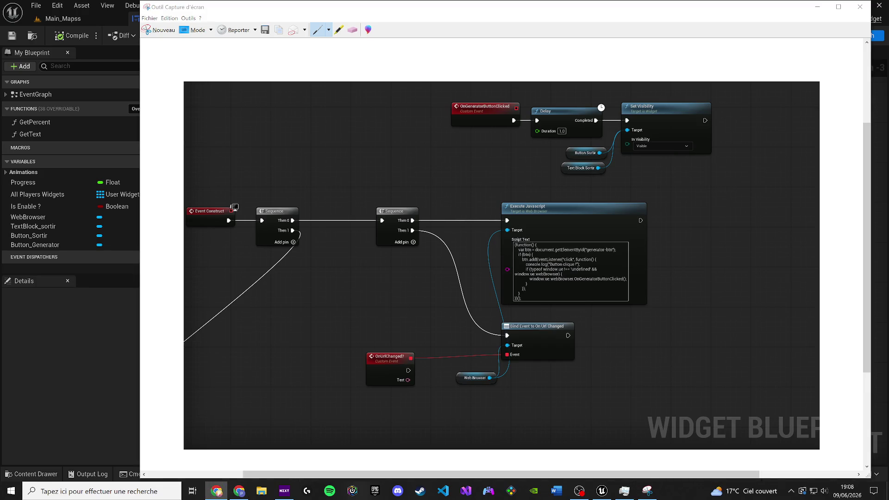
{"action": "left_click", "coordinate": [877, 111]}
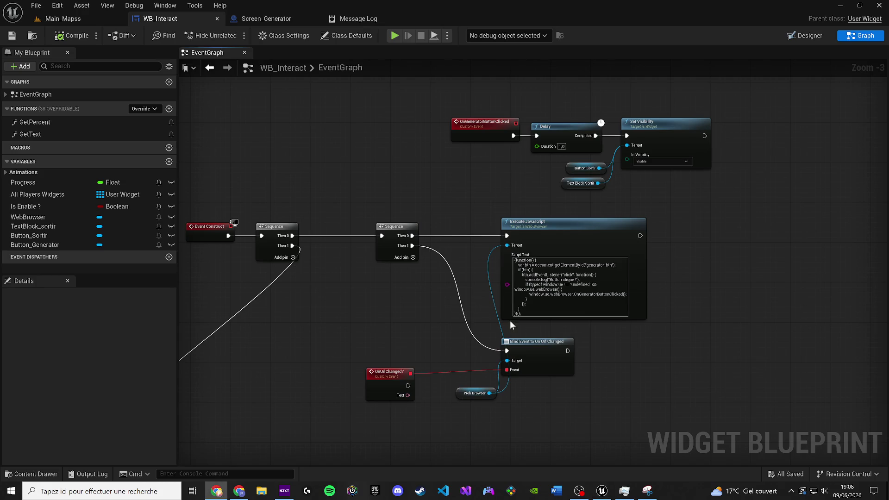
Leave the script text unchanged and select the WebBrowser widget in the Designer view
{"action": "left_click", "coordinate": [554, 287]}
{"action": "left_click", "coordinate": [338, 321]}
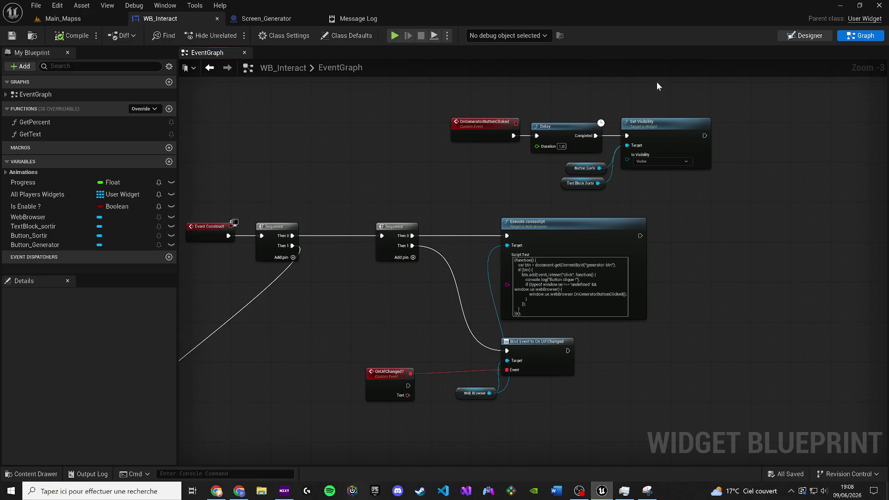
{"action": "left_click", "coordinate": [805, 36]}
{"action": "left_click", "coordinate": [60, 280]}
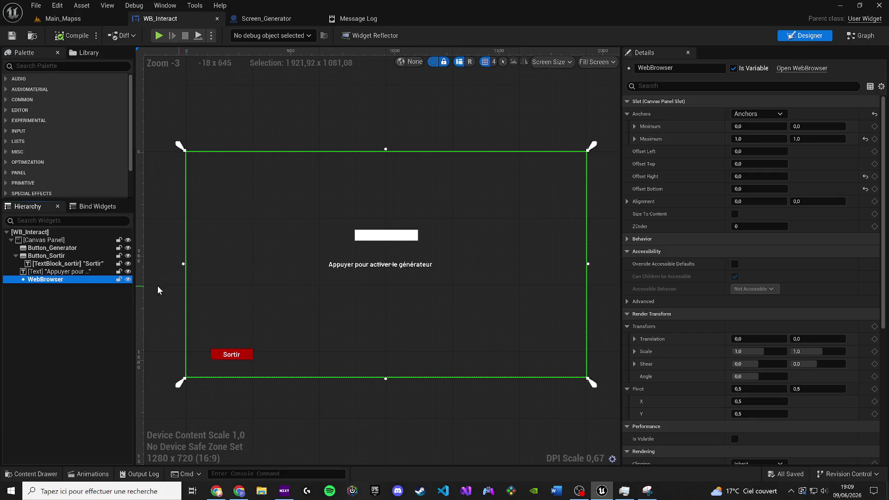
{"action": "right_click", "coordinate": [65, 280]}
{"action": "left_click", "coordinate": [48, 280]}
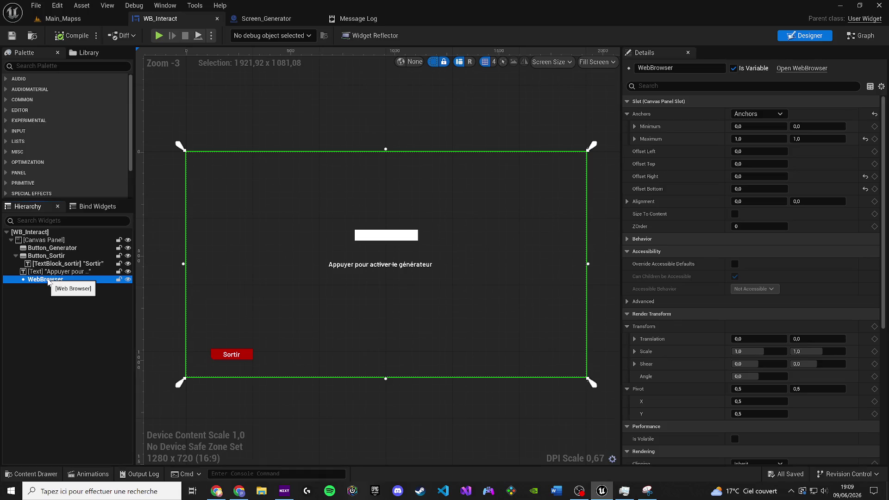
{"action": "right_click", "coordinate": [48, 280]}
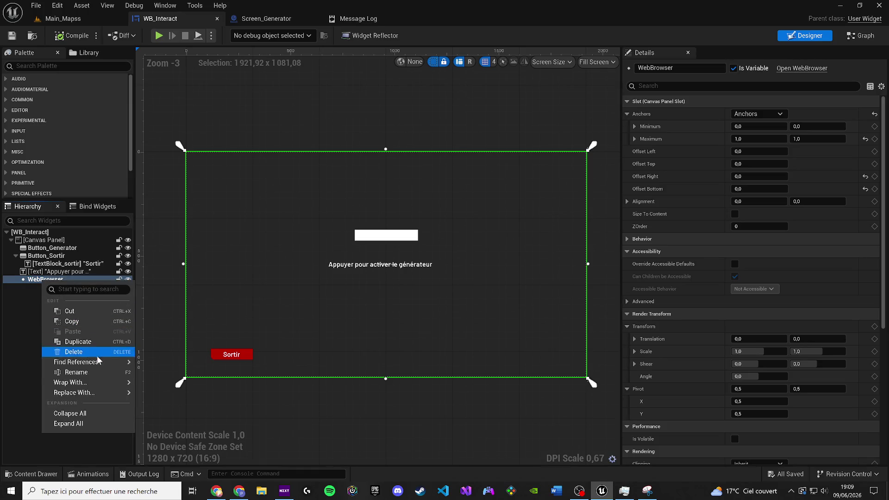
Inspect the WebBrowser's Initial URL property options, then return to the EventGraph
{"action": "mouse_move", "coordinate": [70, 383]}
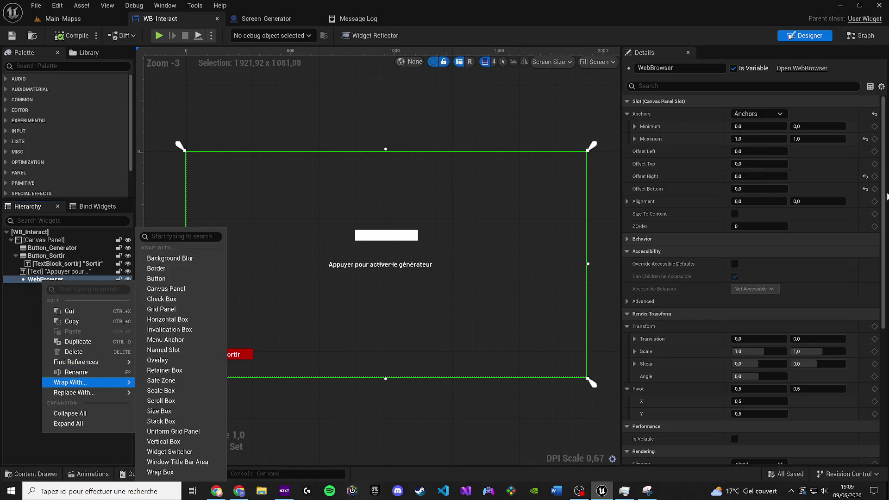
{"action": "scroll", "coordinate": [722, 180], "scroll_direction": "down", "scroll_amount": 5}
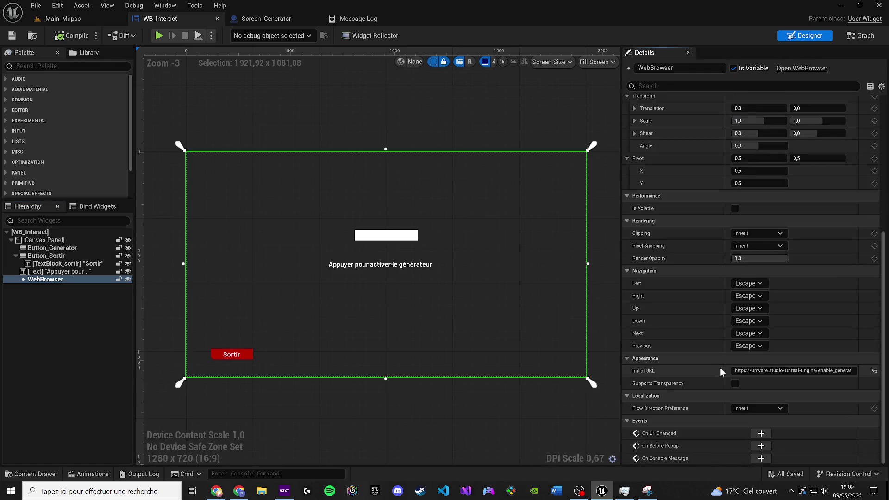
{"action": "right_click", "coordinate": [715, 368]}
{"action": "left_click", "coordinate": [812, 370]}
{"action": "right_click", "coordinate": [813, 368]}
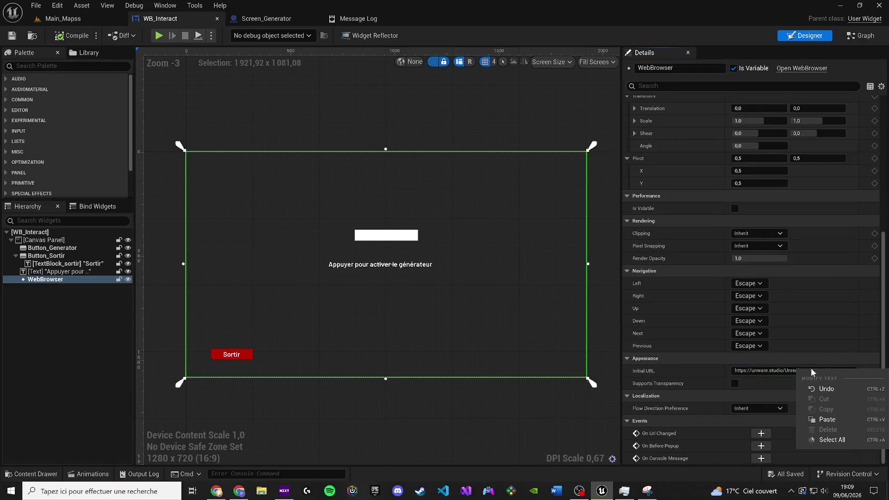
{"action": "left_click", "coordinate": [713, 363]}
{"action": "right_click", "coordinate": [713, 363]}
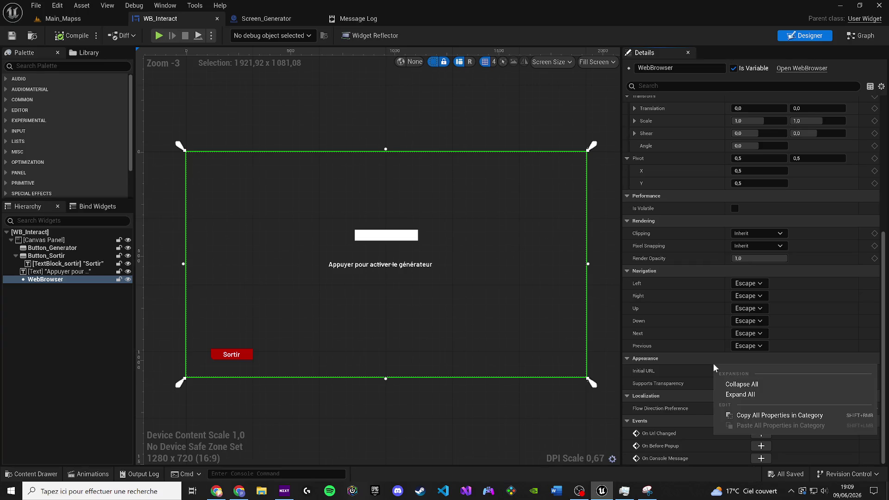
{"action": "left_click", "coordinate": [861, 35]}
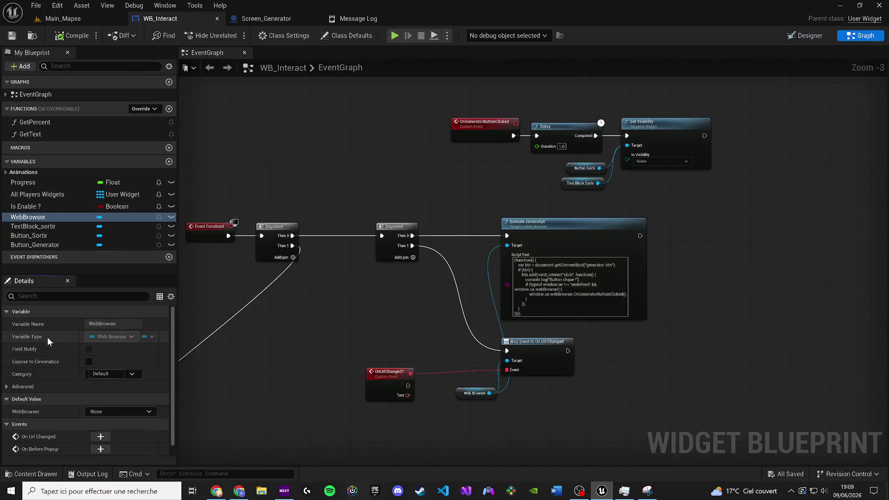
{"action": "left_click", "coordinate": [6, 389]}
{"action": "left_click", "coordinate": [7, 389]}
{"action": "scroll", "coordinate": [87, 403], "scroll_direction": "down", "scroll_amount": 1}
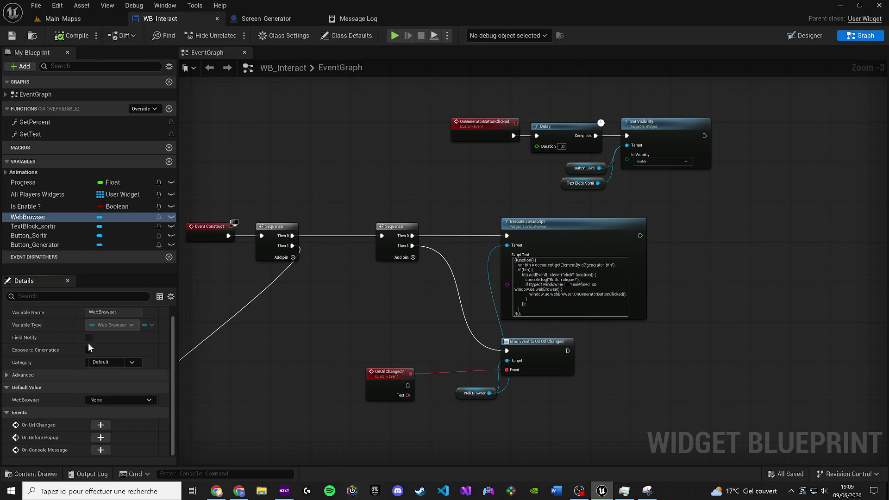
{"action": "scroll", "coordinate": [79, 385], "scroll_direction": "up", "scroll_amount": 1}
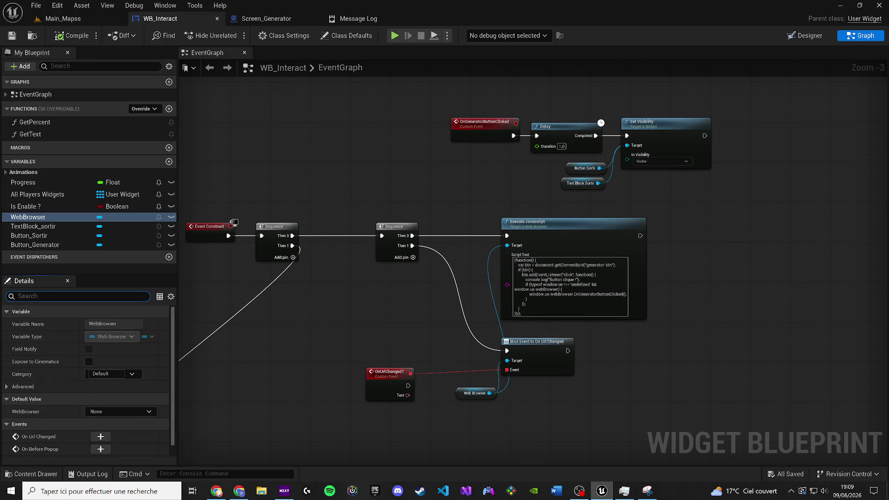
{"action": "type", "text": "bin"}
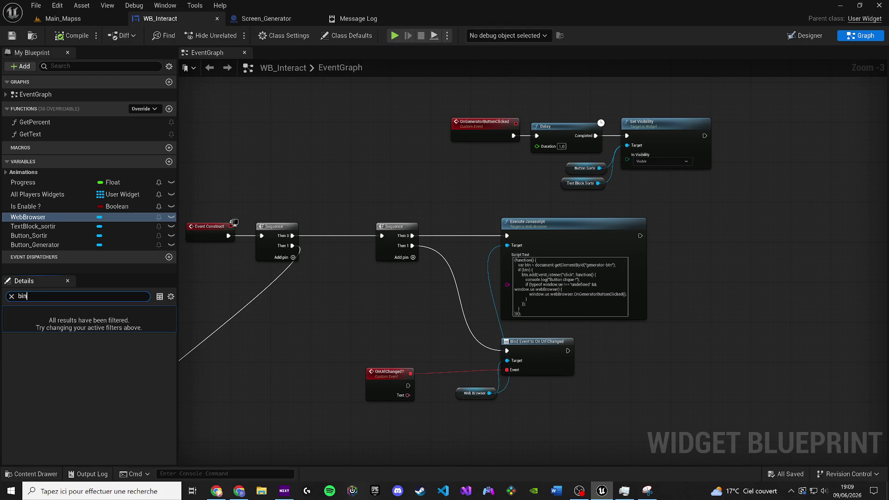
{"action": "type", "text": "fd"}
{"action": "double_click", "coordinate": [126, 300]}
{"action": "left_click", "coordinate": [466, 394]}
{"action": "scroll", "coordinate": [467, 394], "scroll_direction": "up", "scroll_amount": 2}
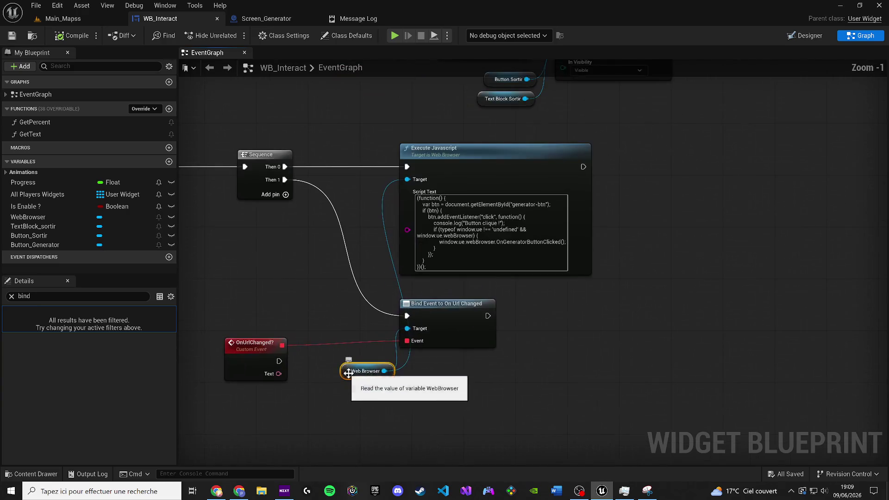
{"action": "mouse_move", "coordinate": [348, 372]}
{"action": "left_mouse_down"}
{"action": "mouse_move", "coordinate": [500, 392]}
{"action": "mouse_move", "coordinate": [430, 397]}
{"action": "mouse_move", "coordinate": [367, 387]}
{"action": "mouse_move", "coordinate": [521, 393]}
{"action": "left_mouse_up"}
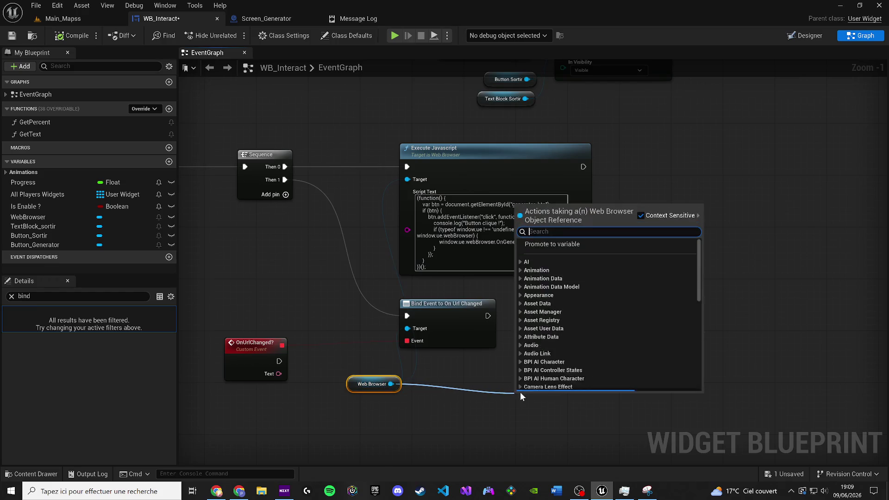
{"action": "type", "text": "bind"}
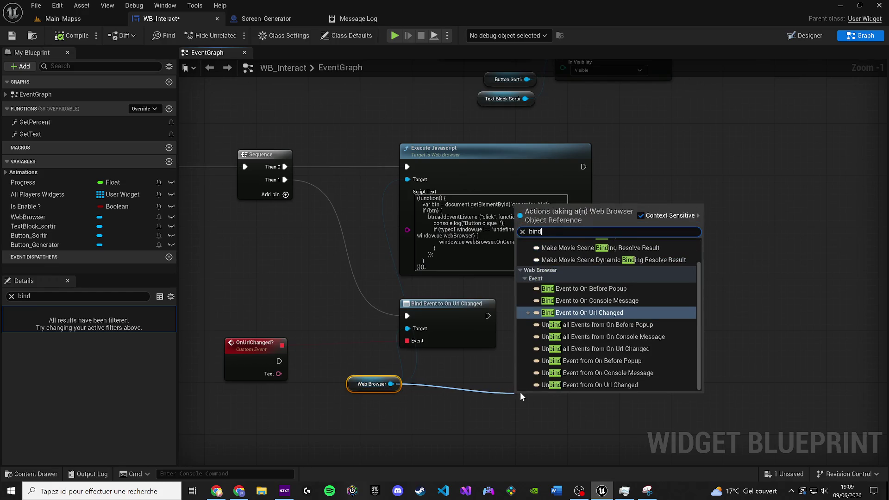
{"action": "type", "text": " UO"}
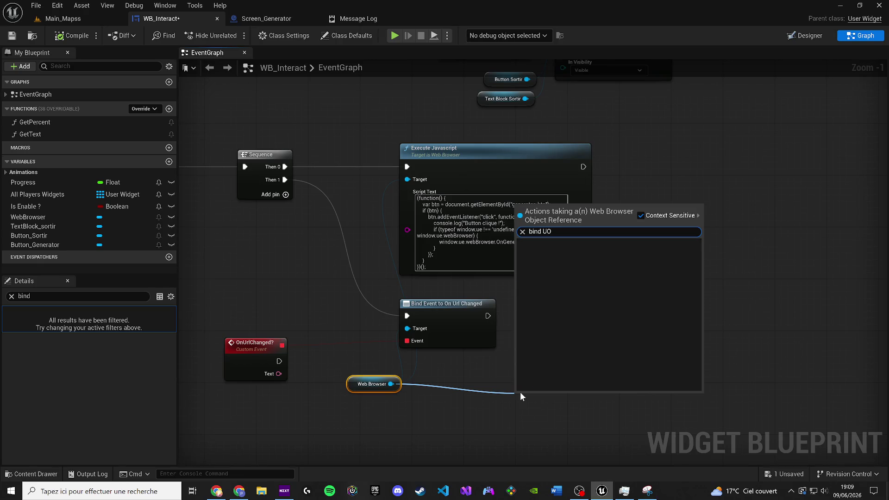
{"action": "key", "text": "BackSpace"}
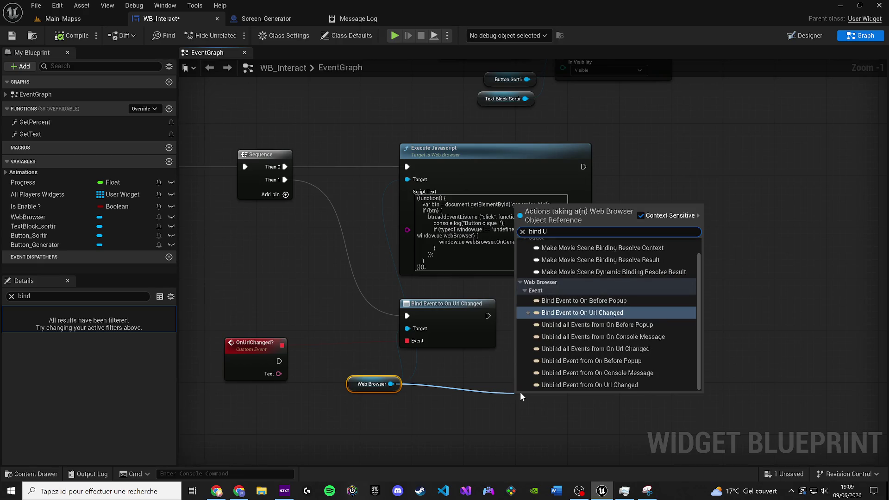
{"action": "key", "text": "Escape"}
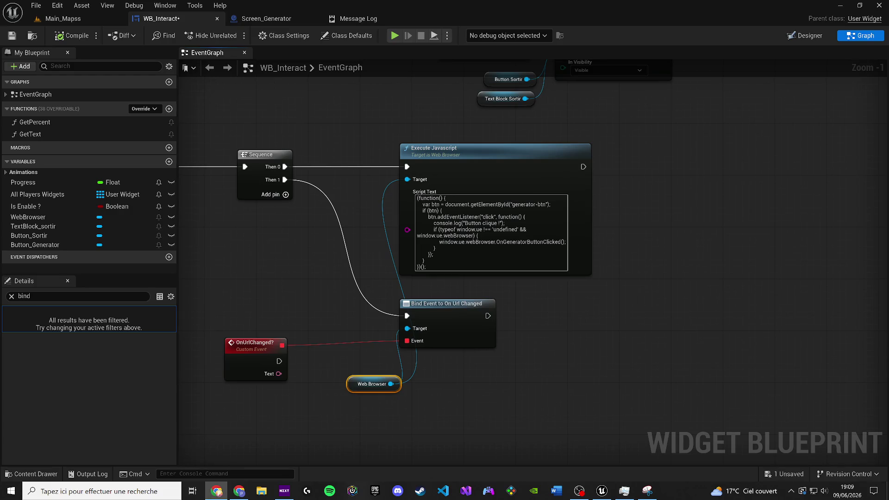
{"action": "right_click", "coordinate": [369, 387]}
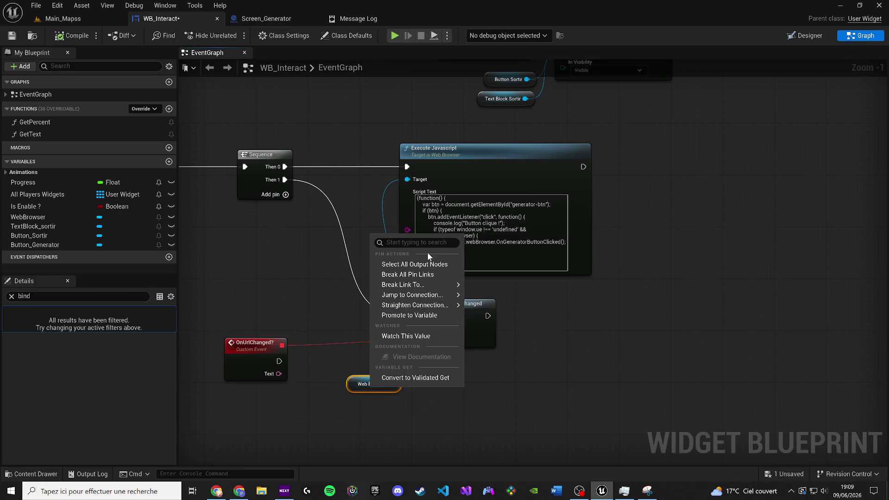
{"action": "right_click", "coordinate": [365, 377]}
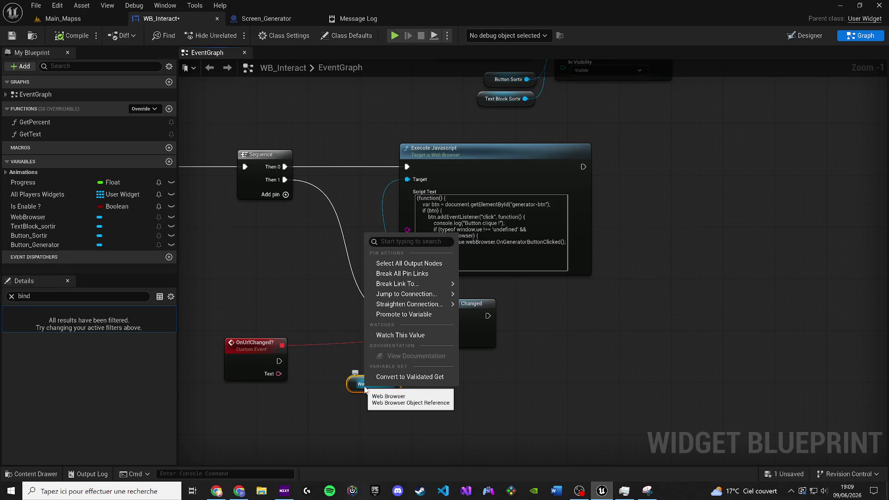
{"action": "left_click", "coordinate": [321, 309]}
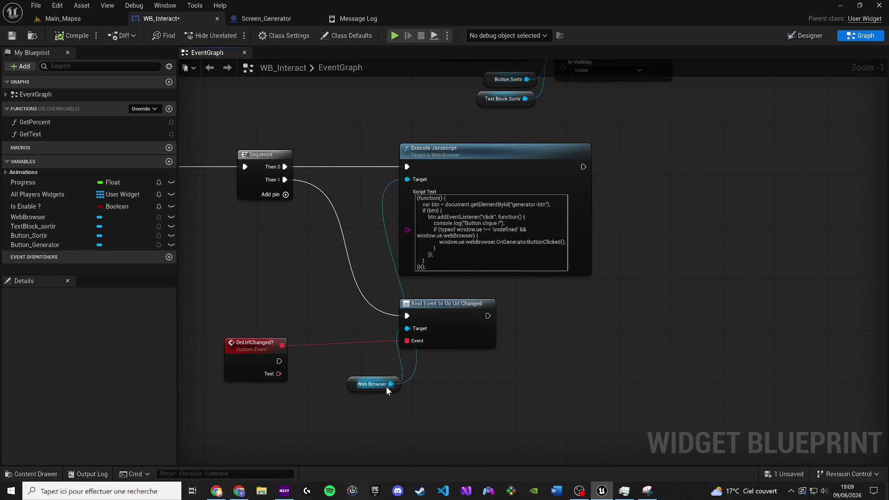